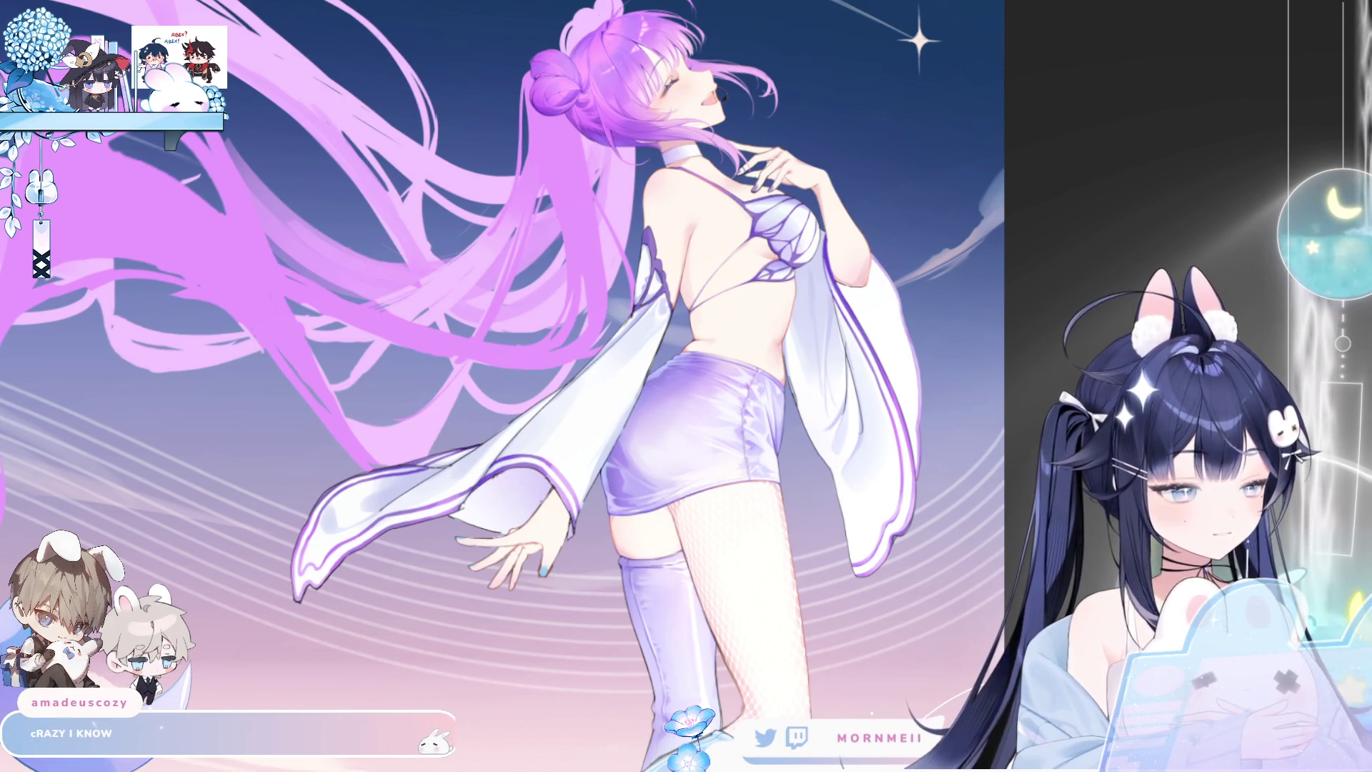
Check the drawing mirrored, enlarge the brush, and flip the canvas back to normal.
{"action": "key", "text": "h"}
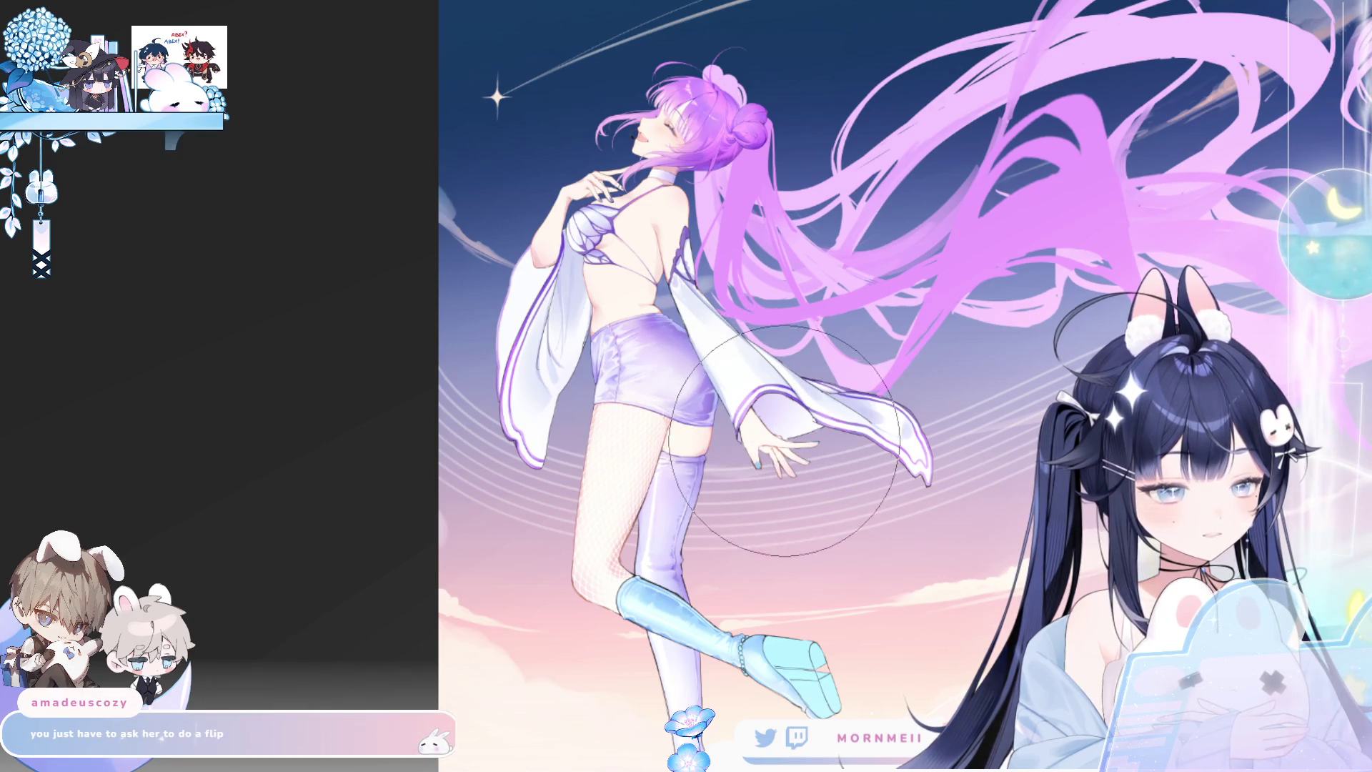
{"action": "key", "text": "bracketright"}
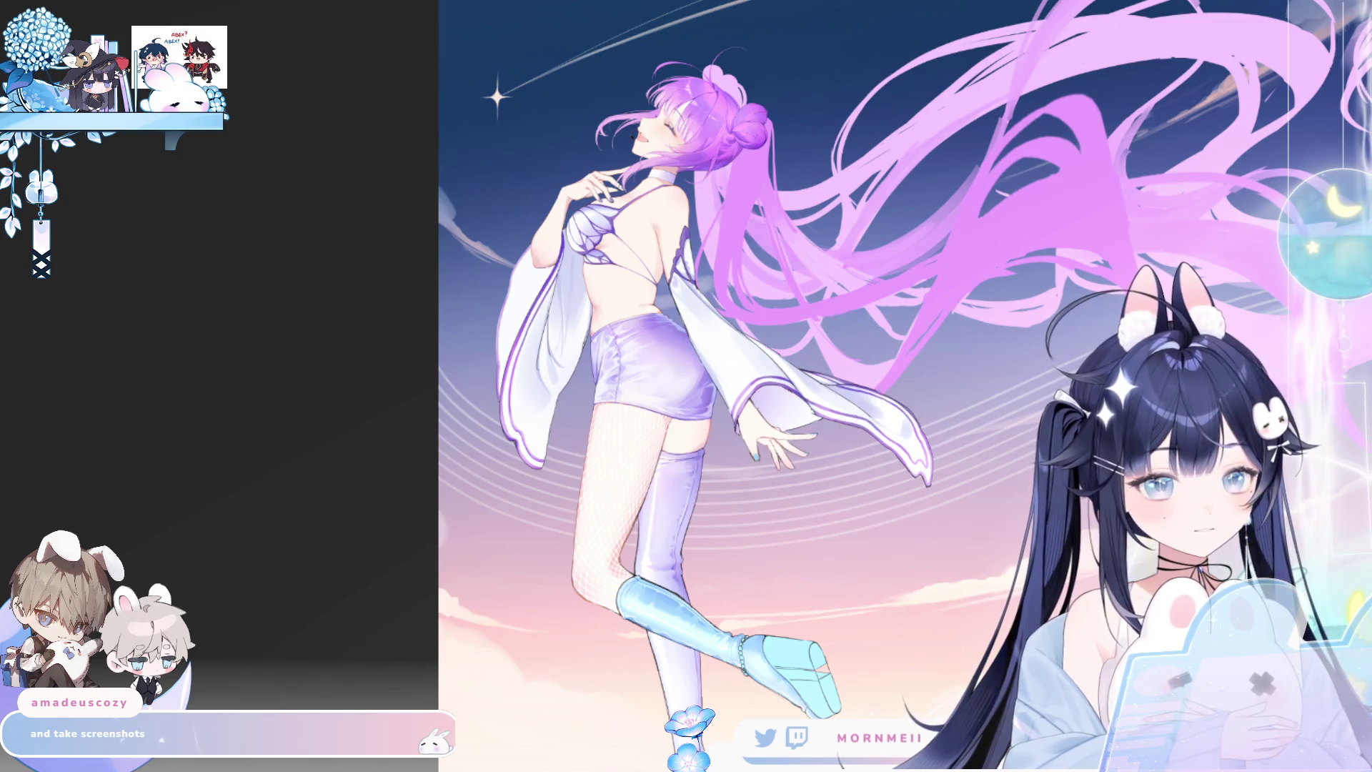
{"action": "key", "text": "m"}
{"action": "key", "text": "m"}
{"action": "key", "text": "m"}
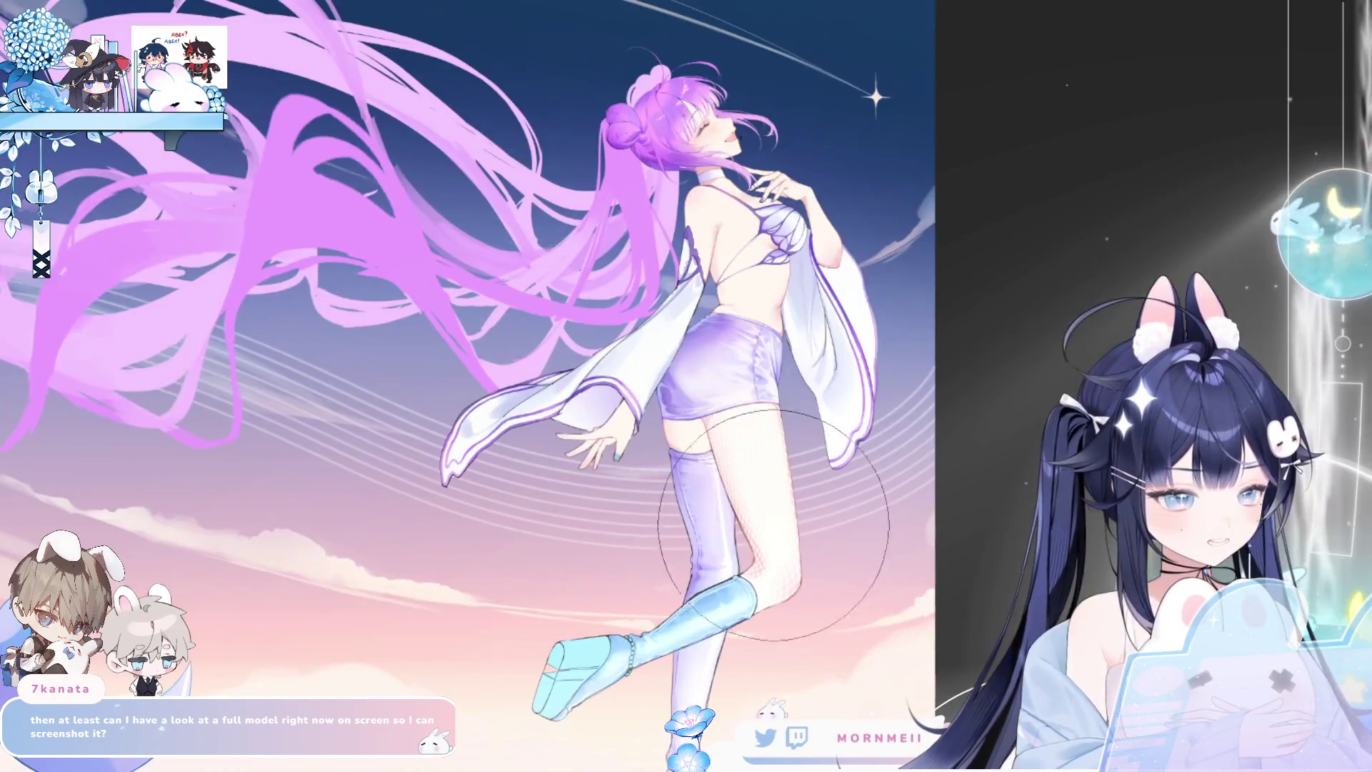
Zoom in on the hips, the skirt and the skirt's lower edge.
{"action": "left_click", "coordinate": [774, 382]}
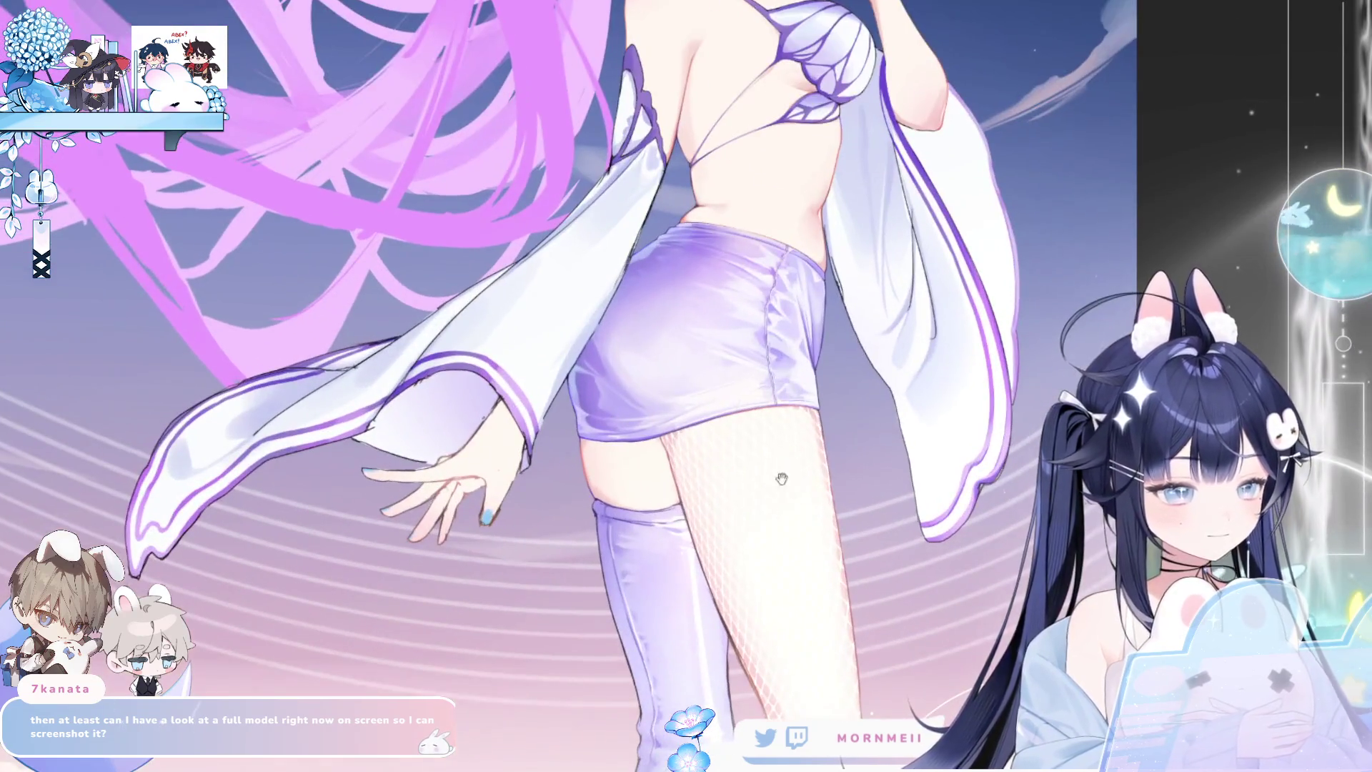
{"action": "left_click", "coordinate": [775, 495]}
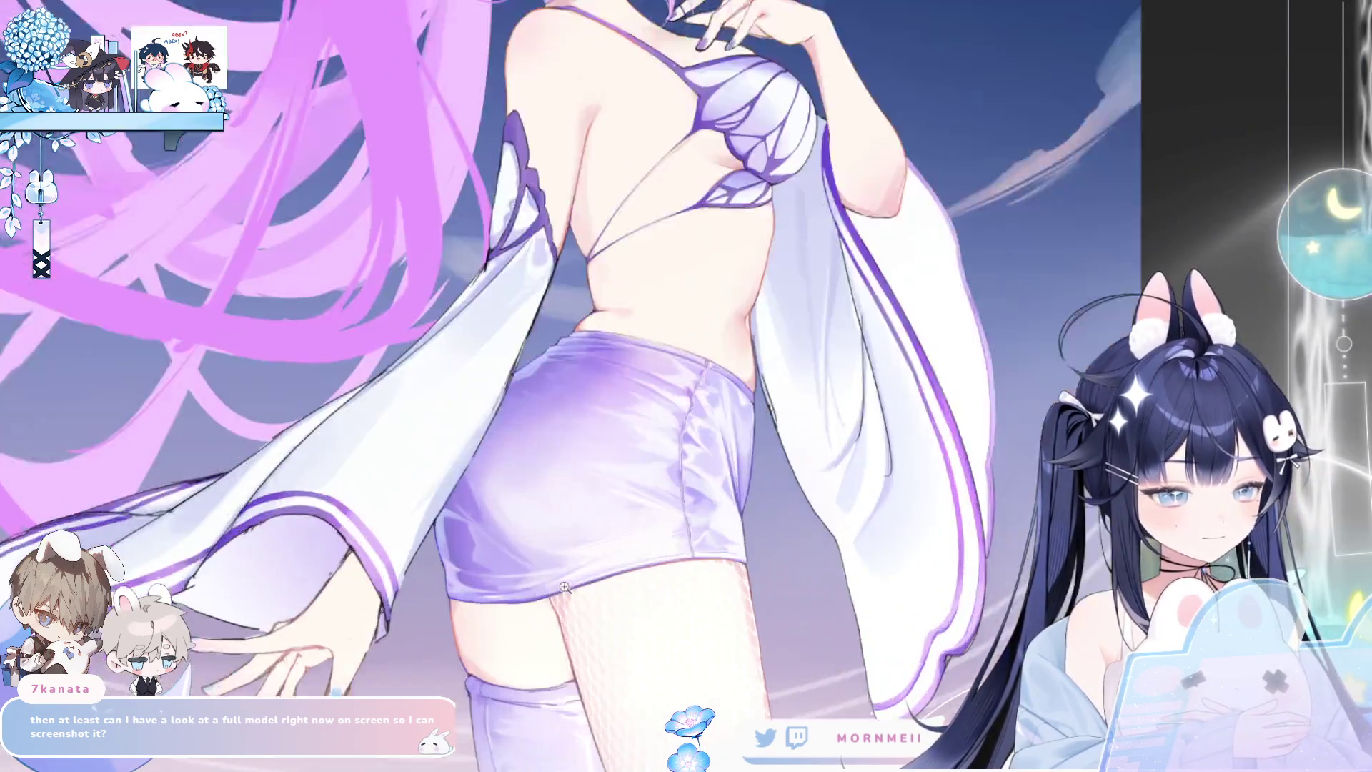
{"action": "left_click", "coordinate": [564, 586]}
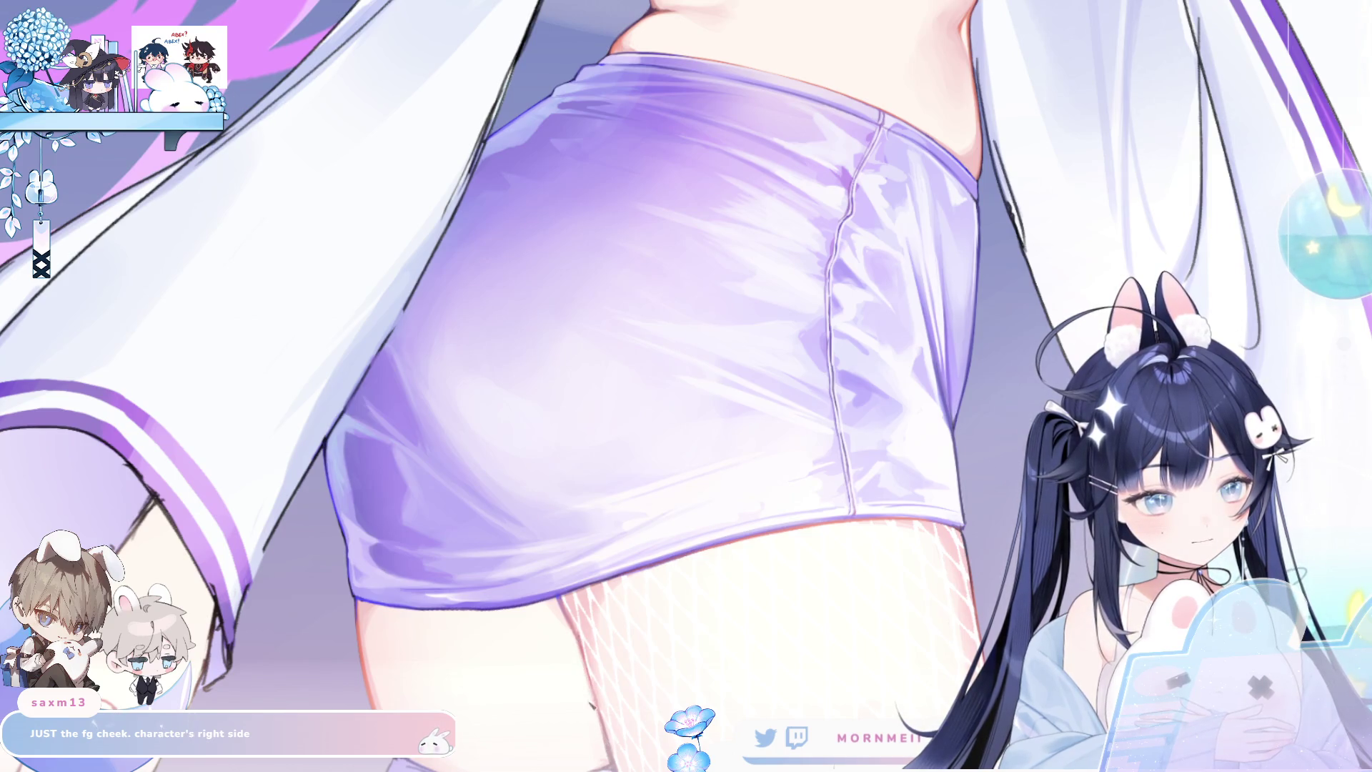
{"action": "scroll", "coordinate": [888, 300], "scroll_direction": "down", "scroll_amount": 5}
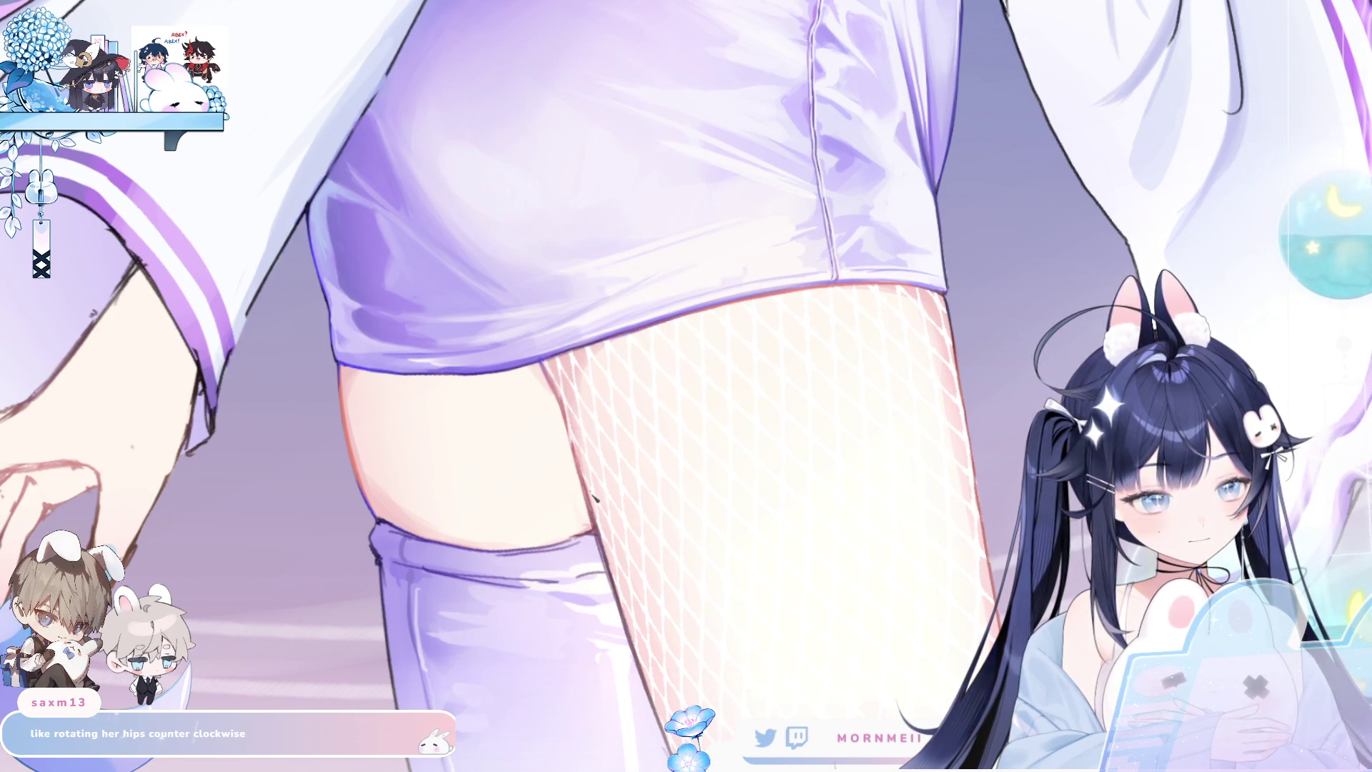
Flip the thigh close-up horizontally twice, then zoom back out.
{"action": "key", "text": "h"}
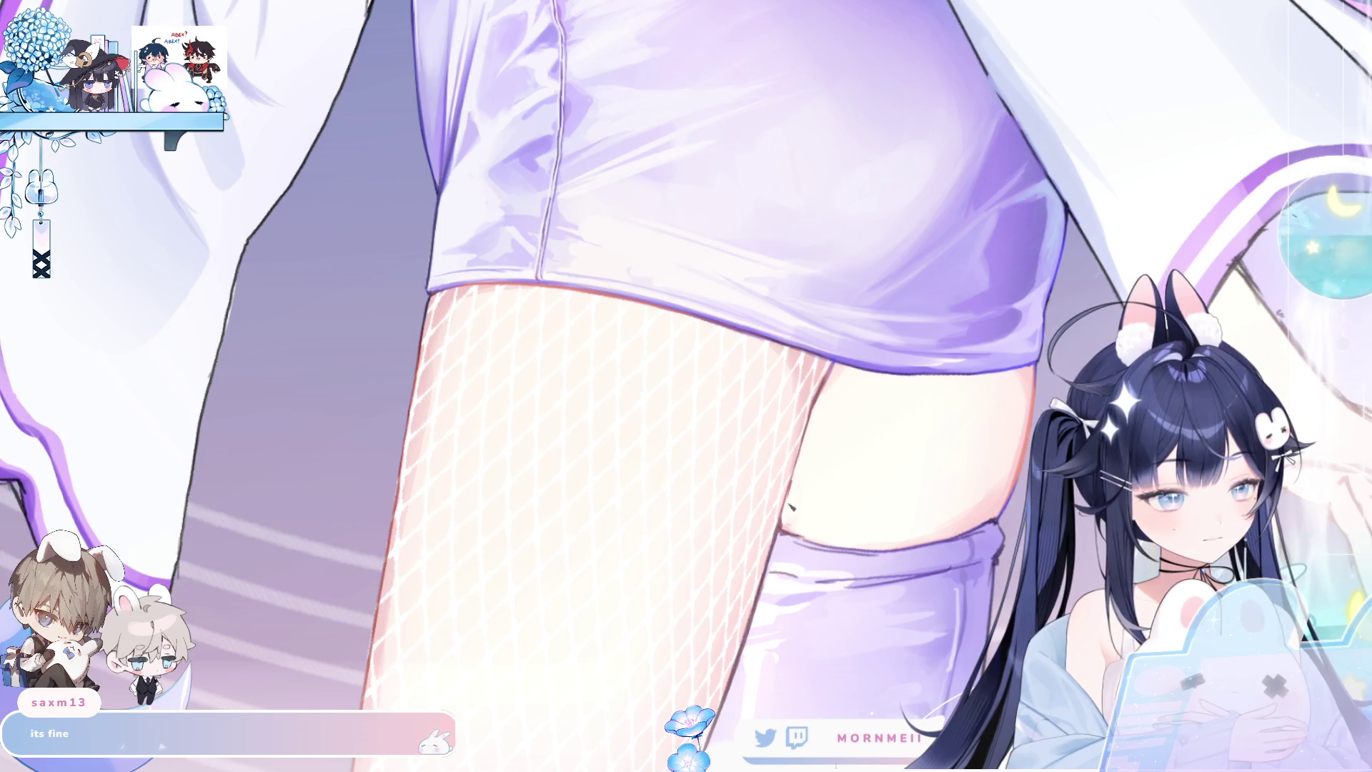
{"action": "key", "text": "h"}
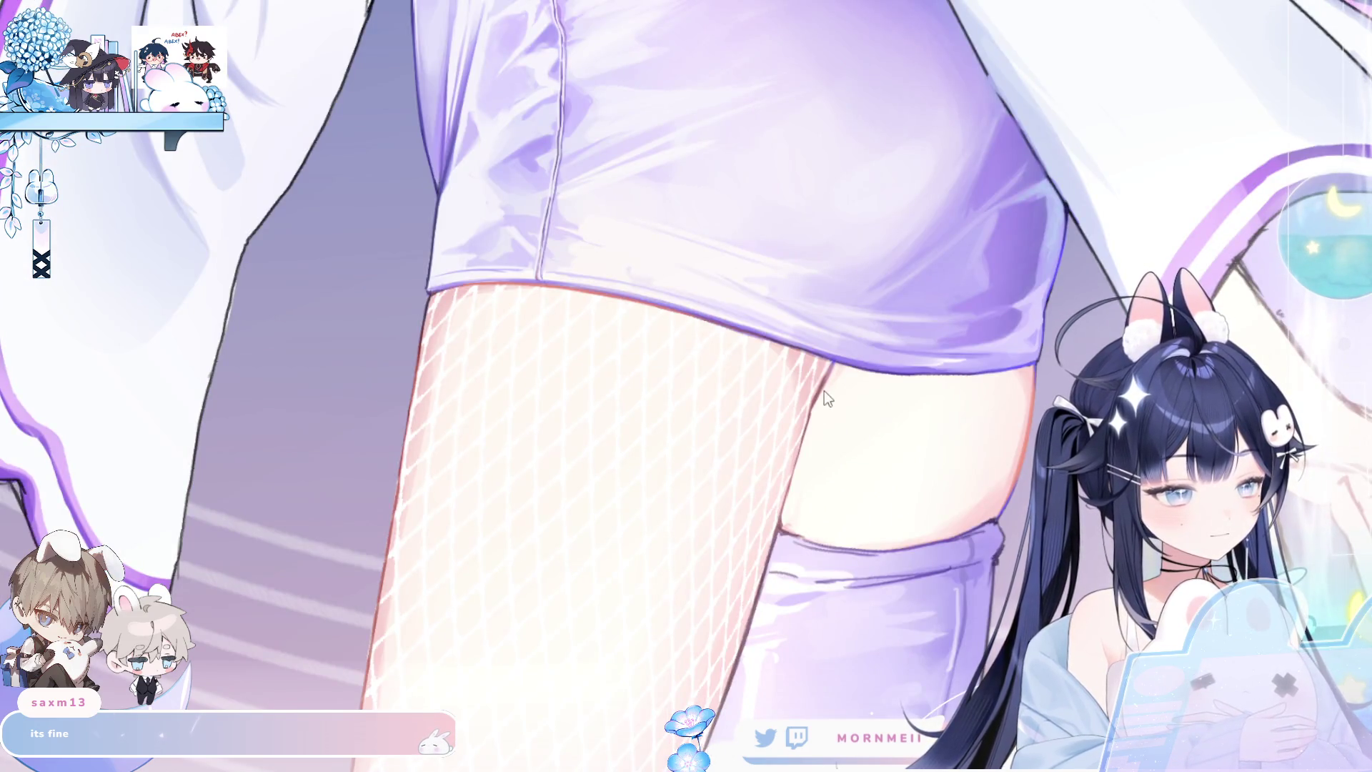
{"action": "scroll", "coordinate": [826, 393], "scroll_direction": "down", "scroll_amount": 3}
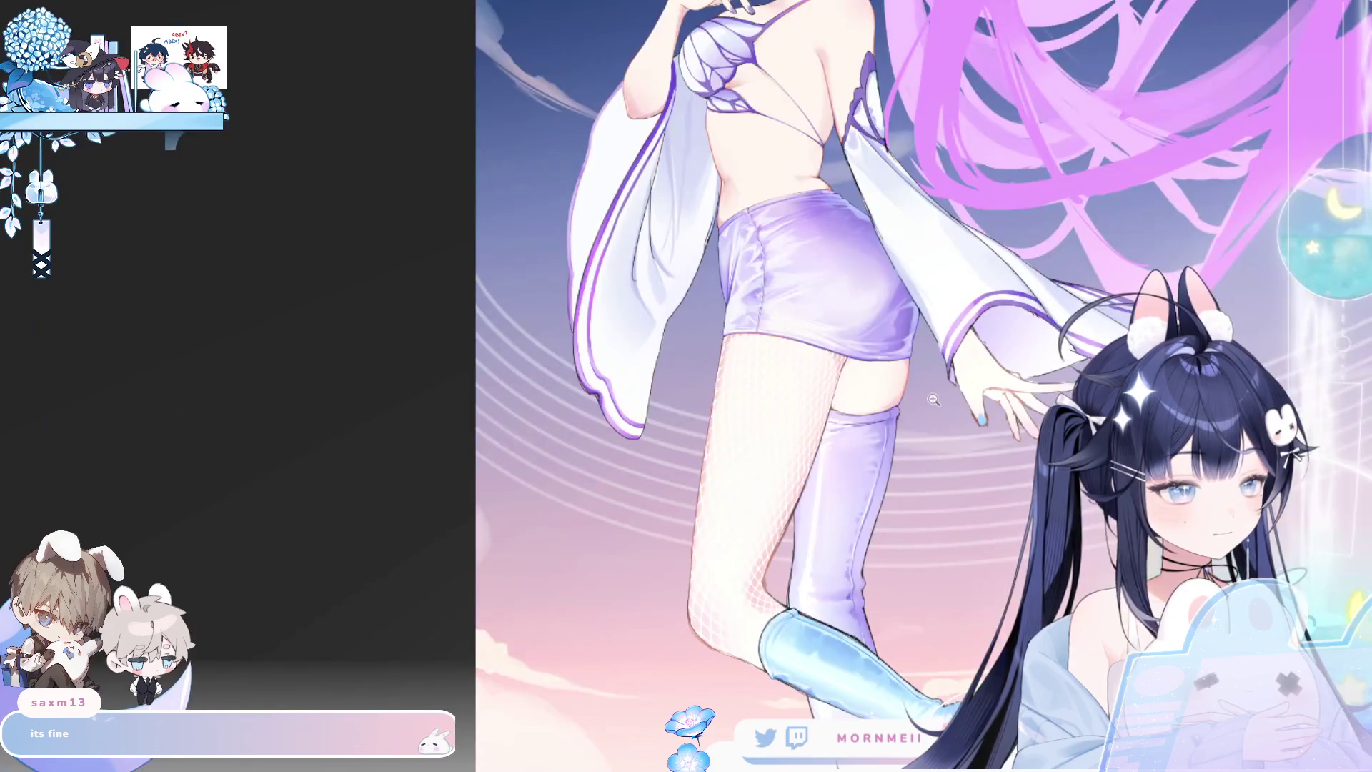
Zoom into the thigh and fishnet leg, compare it mirrored and normal, then zoom out to the figure.
{"action": "scroll", "coordinate": [910, 368], "scroll_direction": "up", "scroll_amount": 3}
{"action": "scroll", "coordinate": [770, 403], "scroll_direction": "up", "scroll_amount": 2}
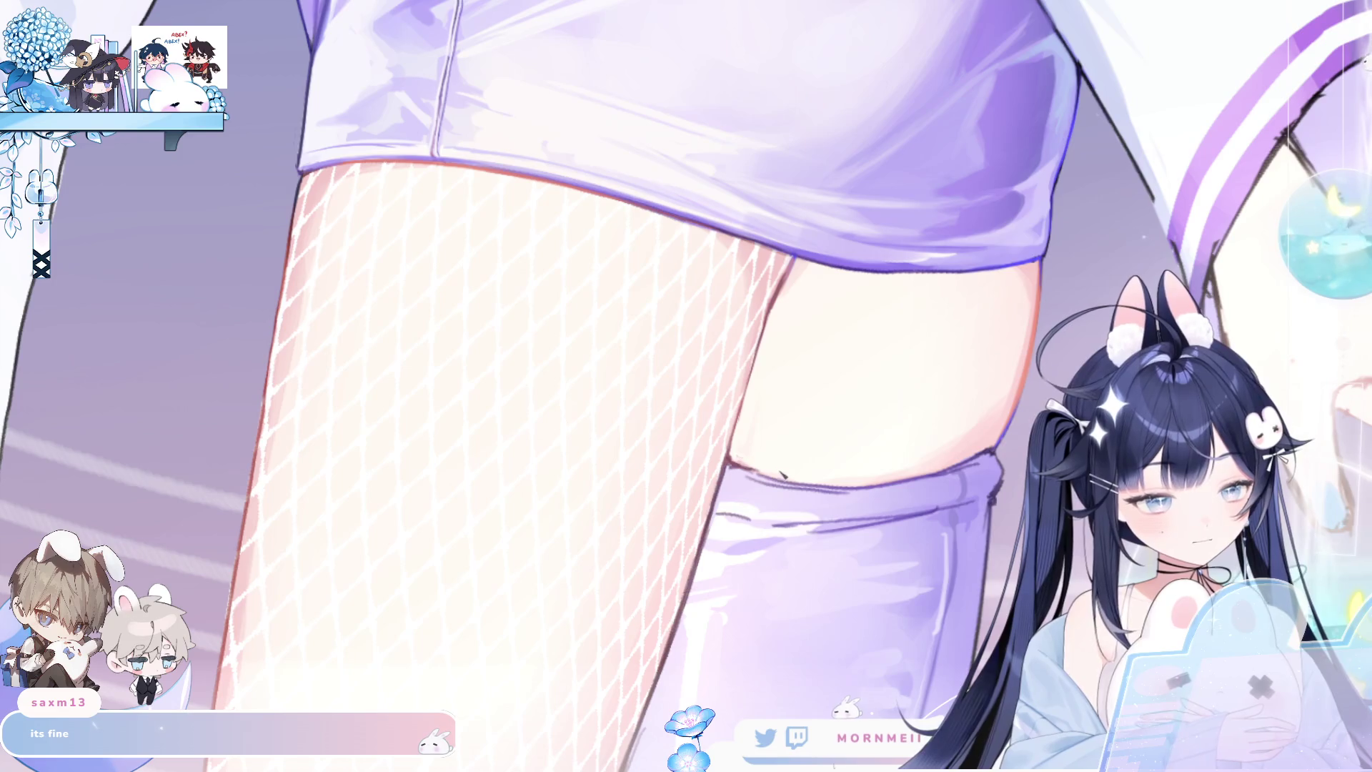
{"action": "key", "text": "h"}
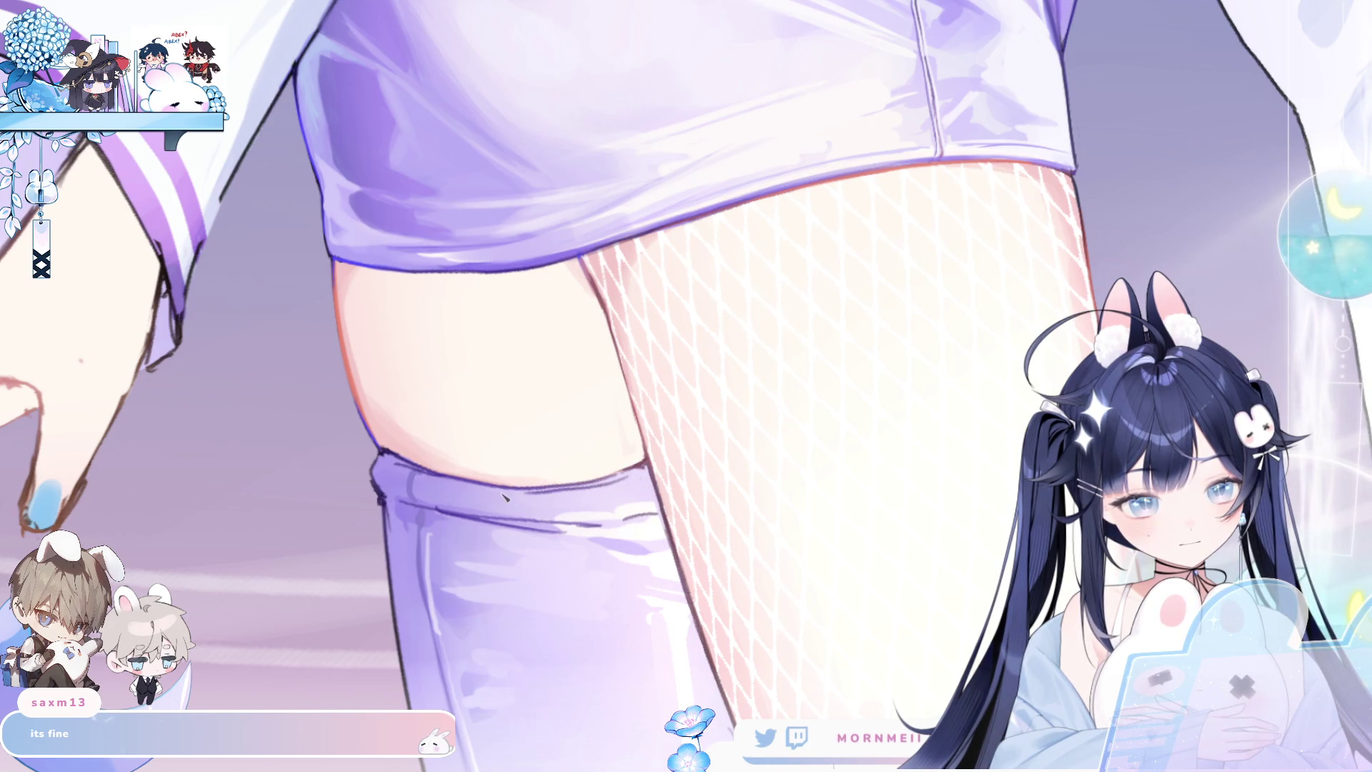
{"action": "key", "text": "h"}
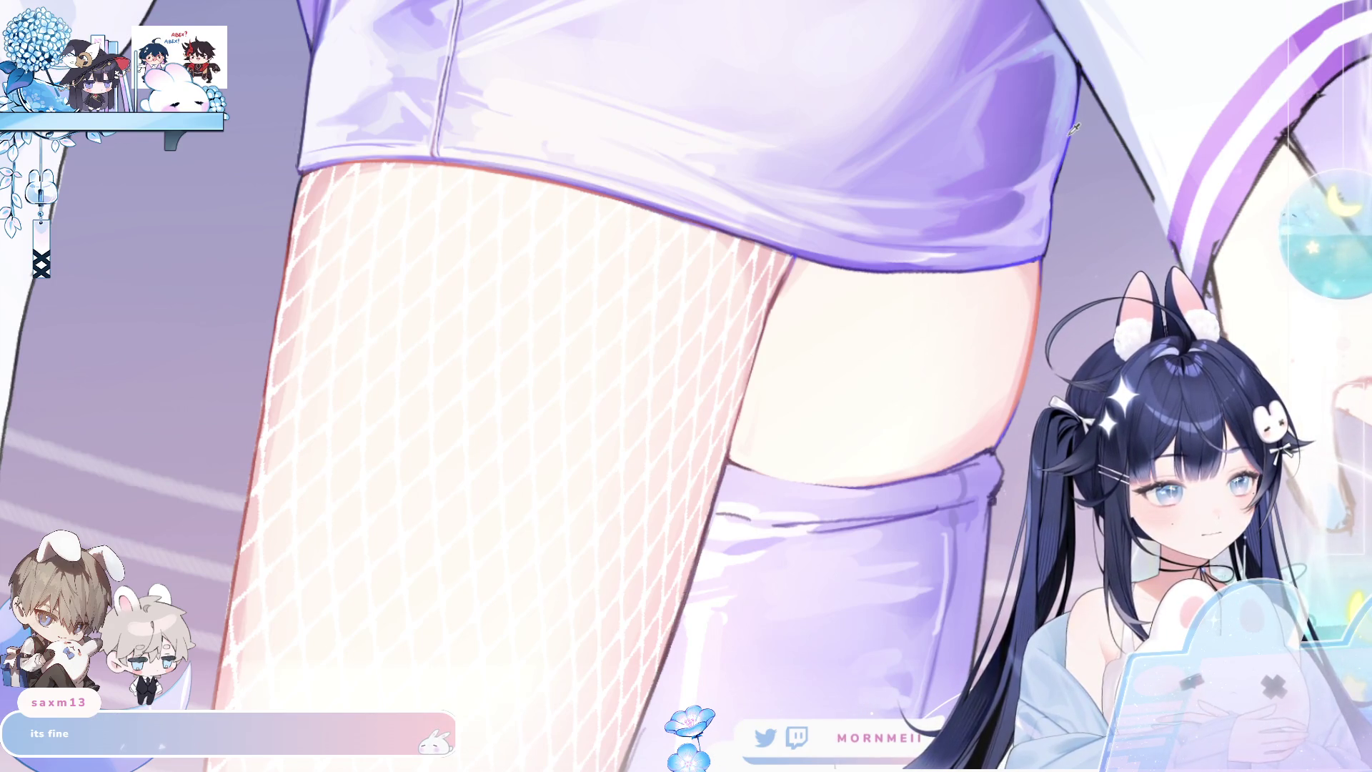
{"action": "key", "text": "h"}
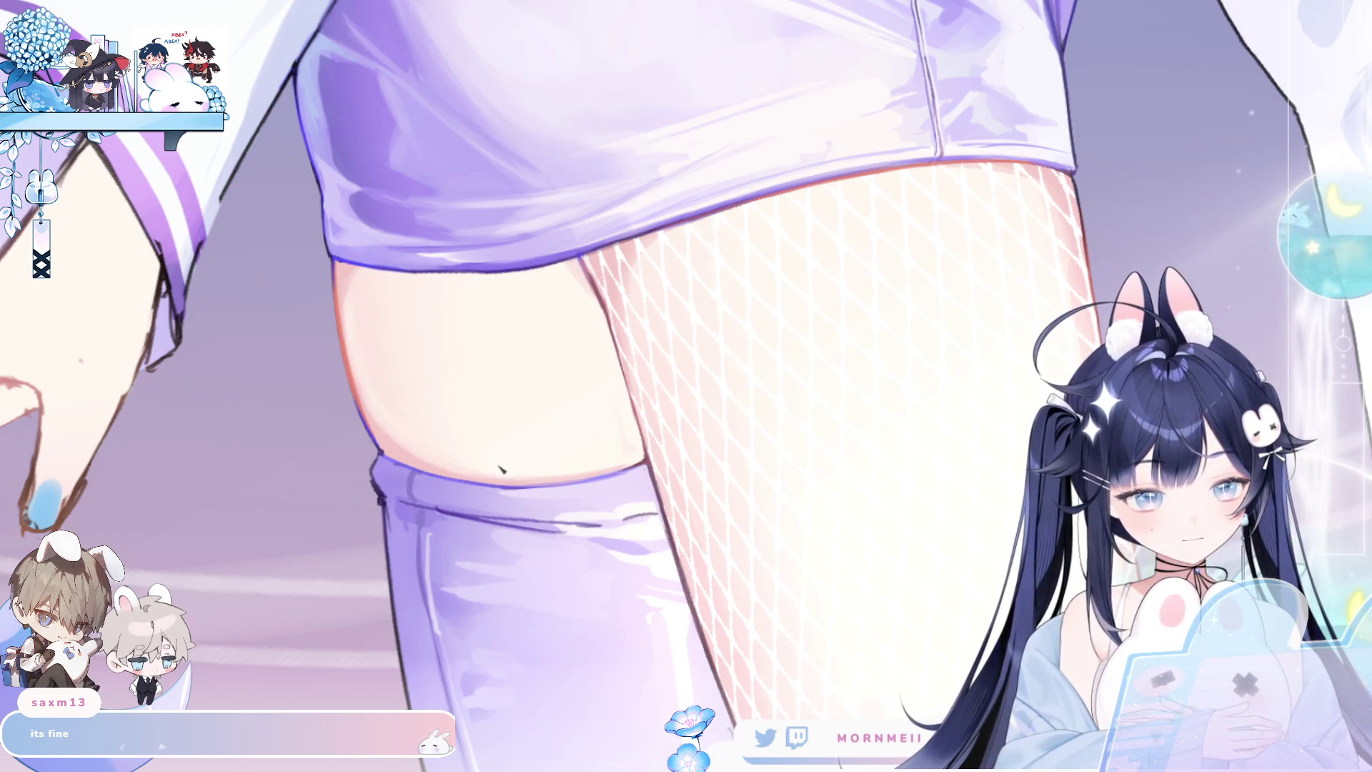
{"action": "left_click", "coordinate": [677, 402]}
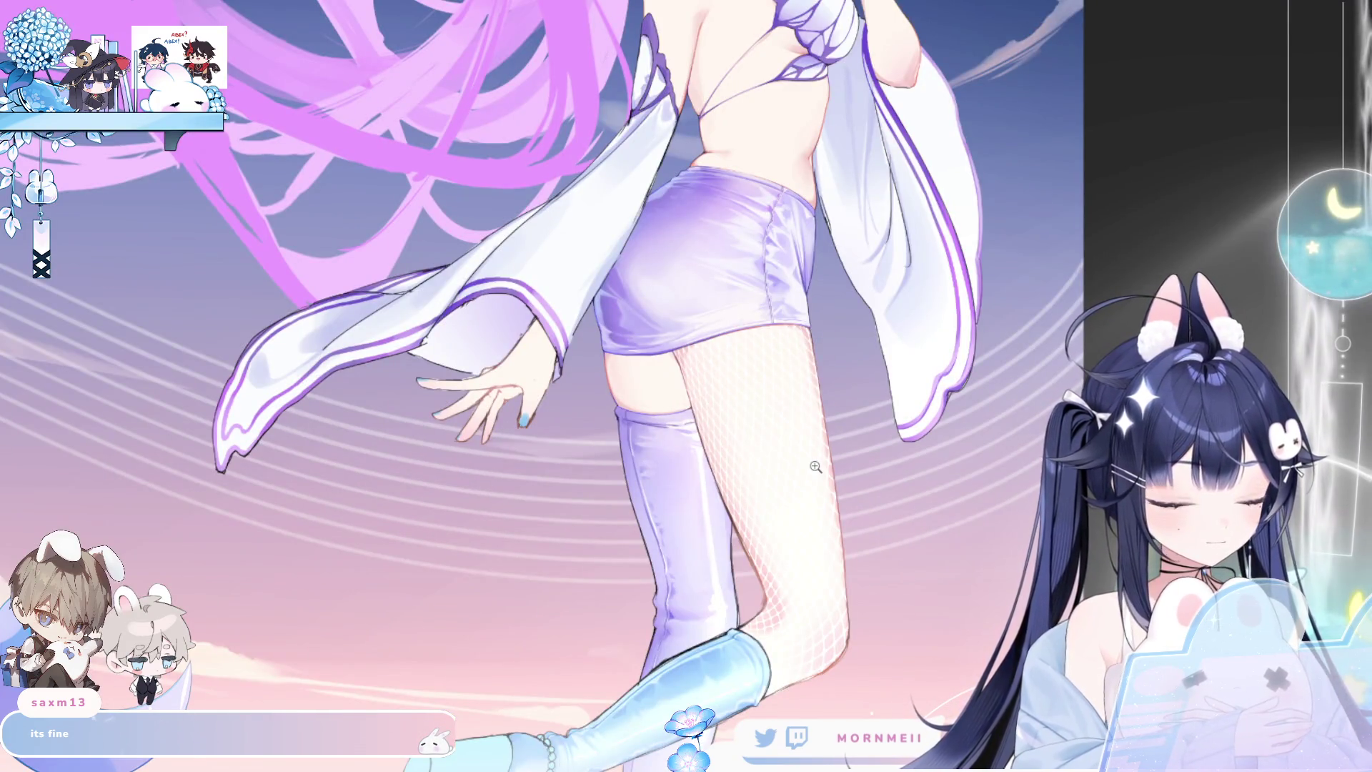
{"action": "key", "text": "Right"}
Zoom in tightly on the lavender shorts' hem above the fishnet thigh.
{"action": "left_click", "coordinate": [872, 301]}
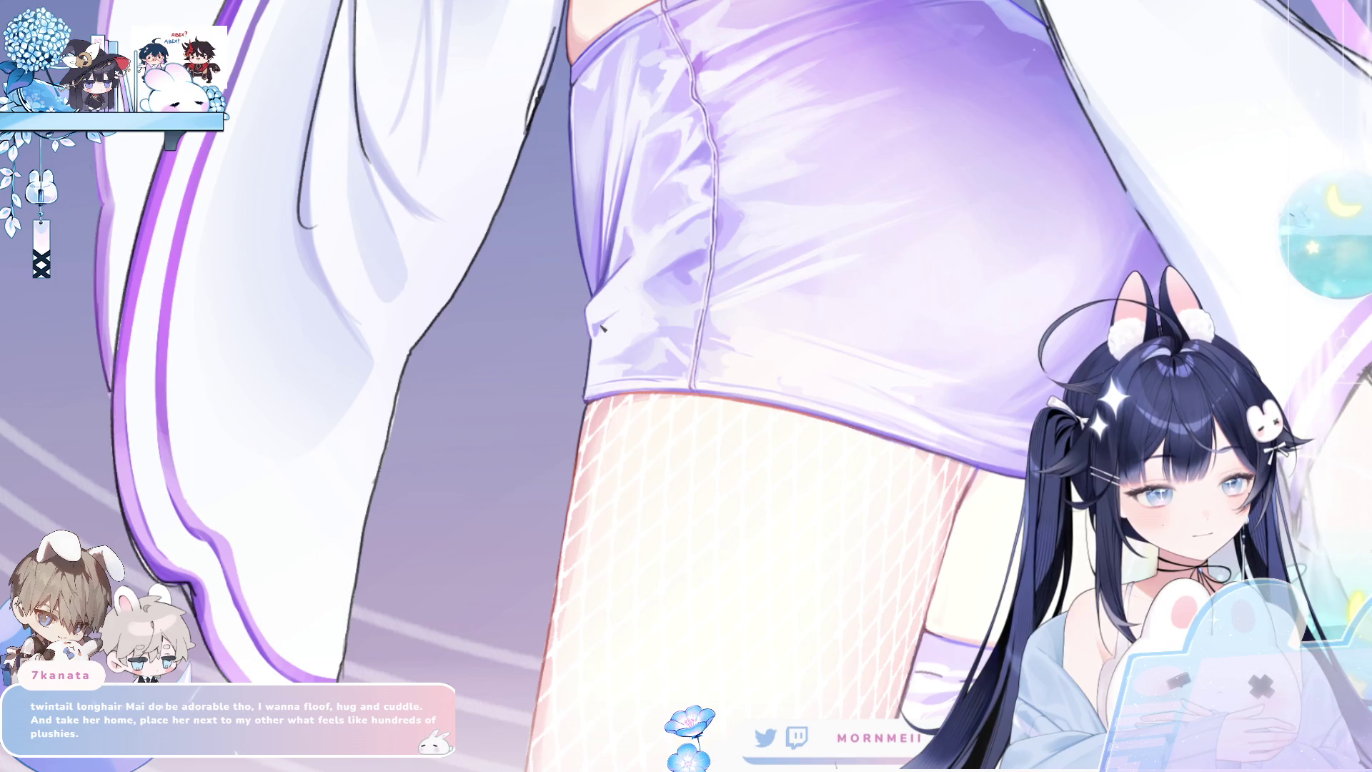
Zoom out and in on the skirt, mirror the full pose, then zoom toward the legs and hand.
{"action": "scroll", "coordinate": [643, 300], "scroll_direction": "down", "scroll_amount": 3}
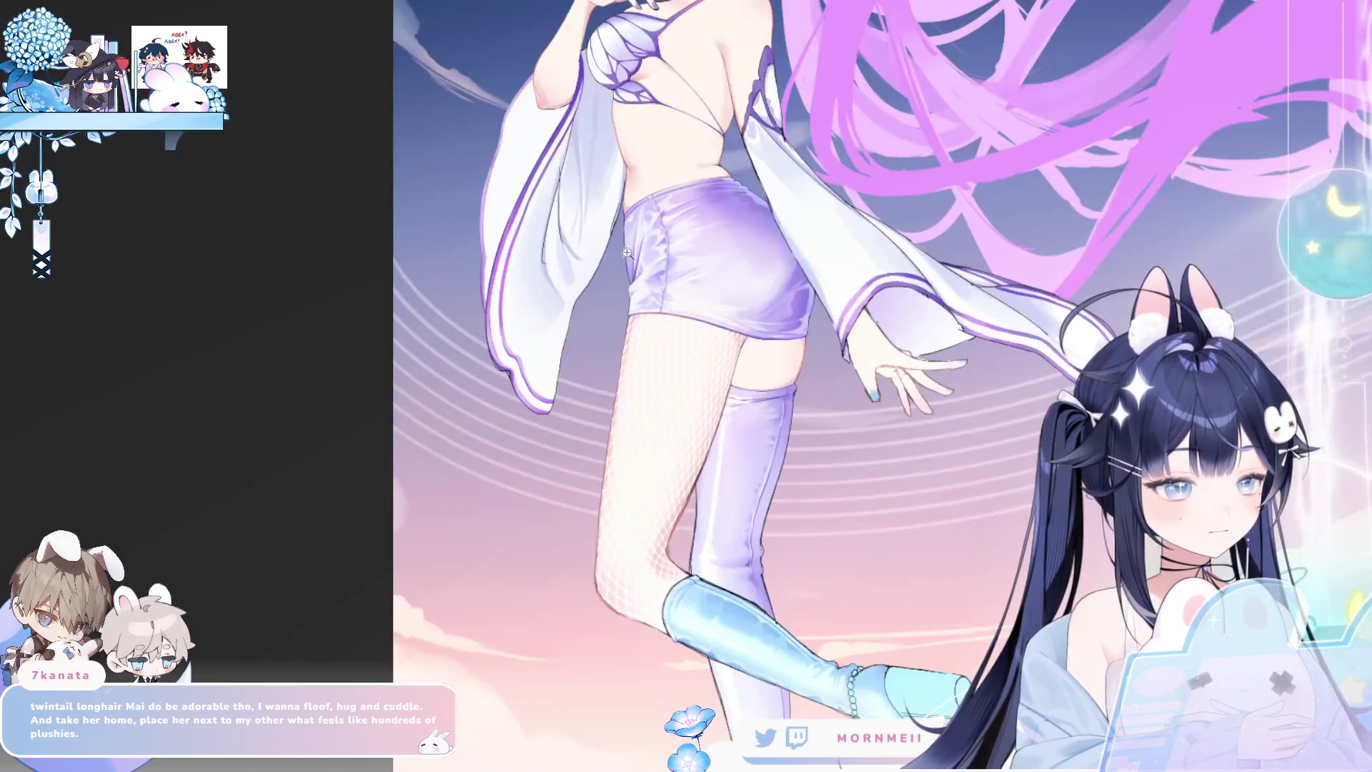
{"action": "scroll", "coordinate": [701, 300], "scroll_direction": "up", "scroll_amount": 3}
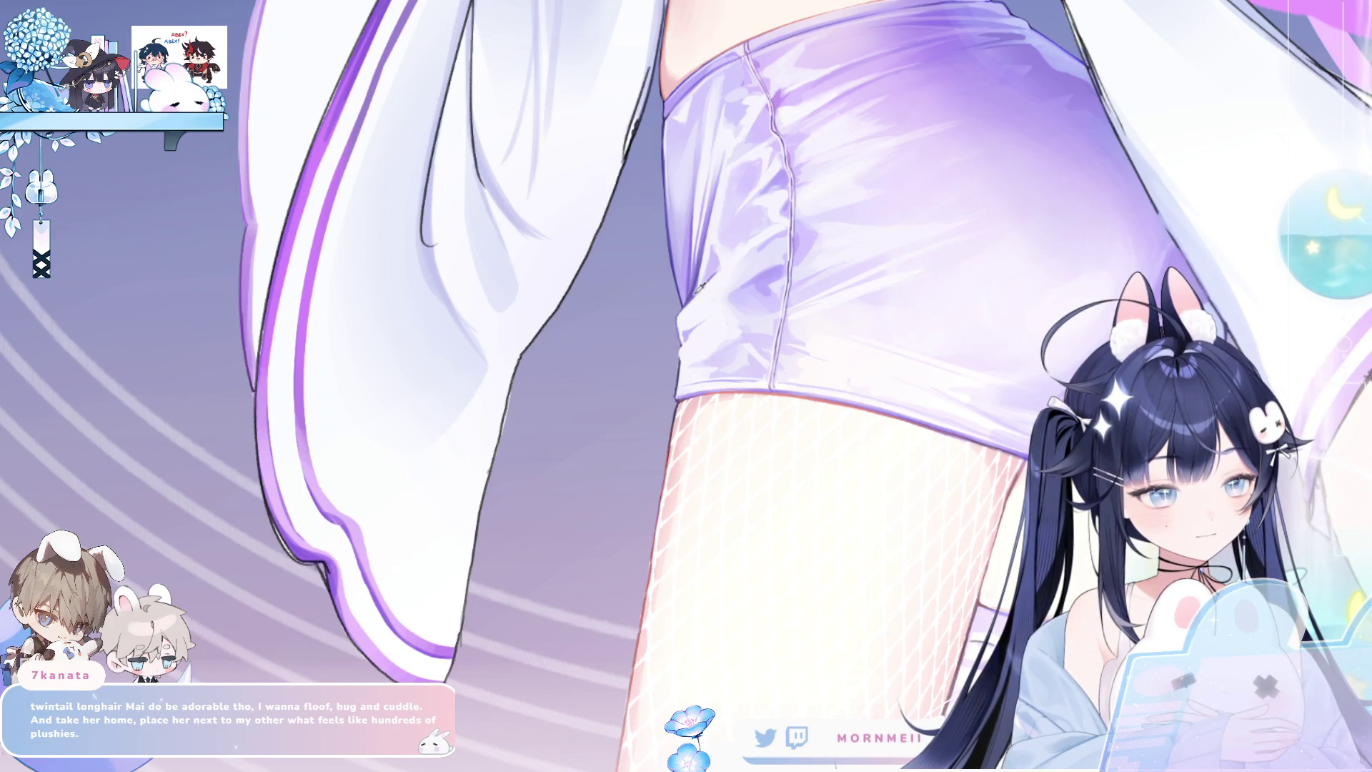
{"action": "scroll", "coordinate": [685, 357], "scroll_direction": "down", "scroll_amount": 3}
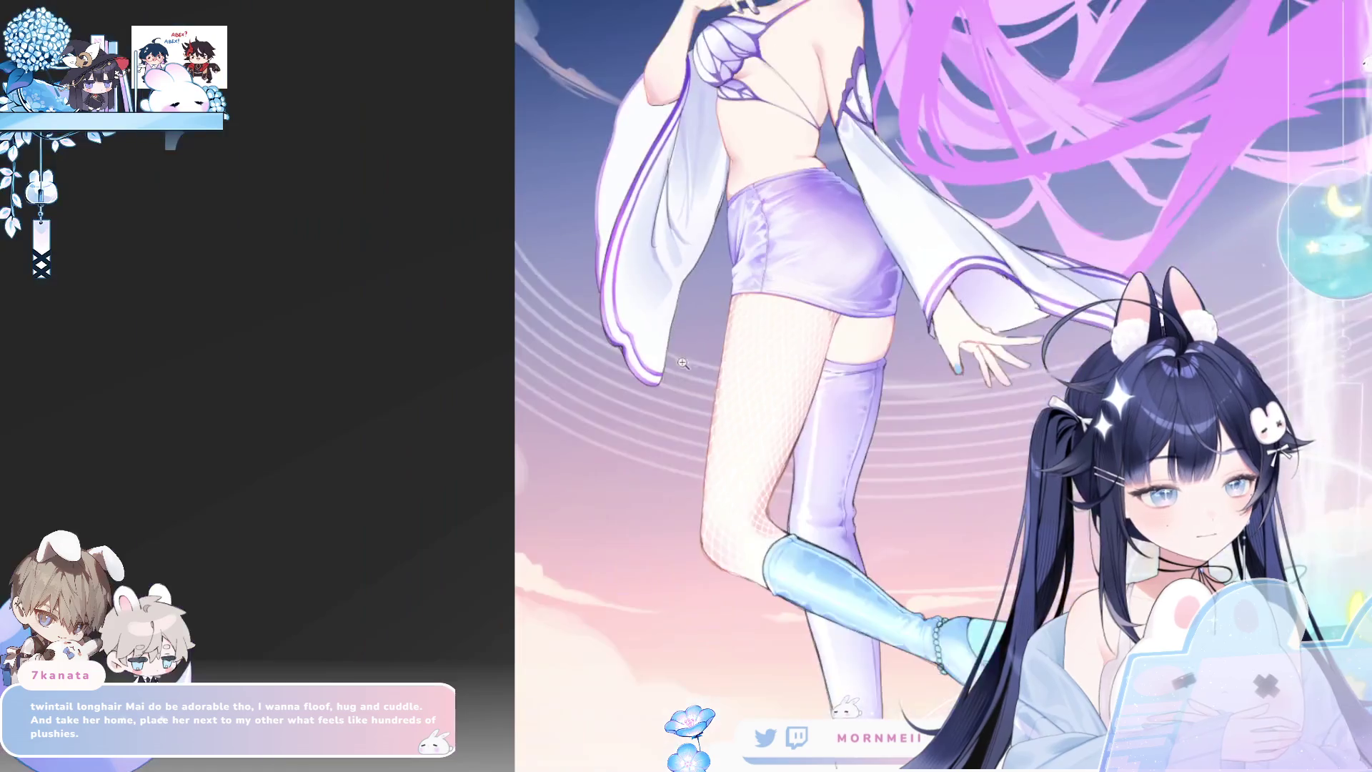
{"action": "key", "text": "h"}
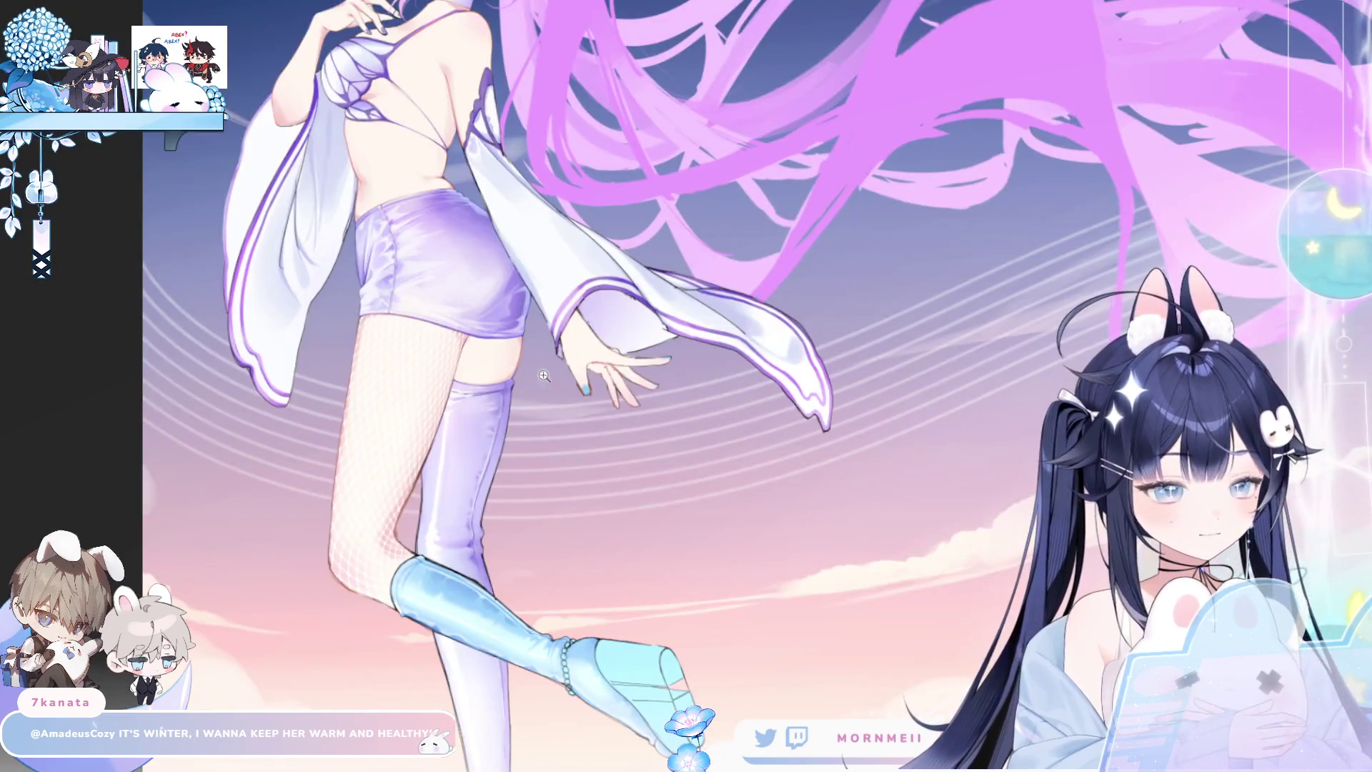
{"action": "left_click", "coordinate": [546, 367]}
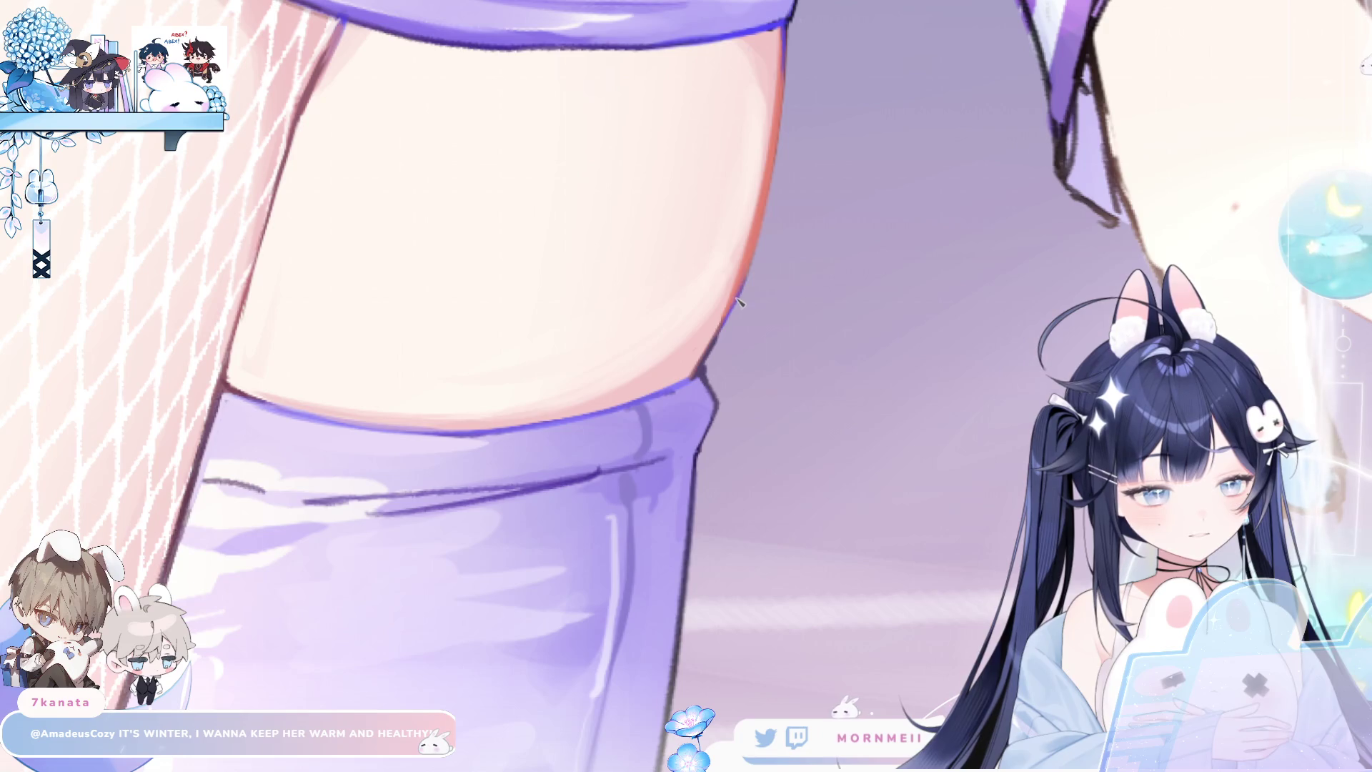
Zoom back out to a wider view of the legs and reaching hand.
{"action": "left_click", "coordinate": [702, 499]}
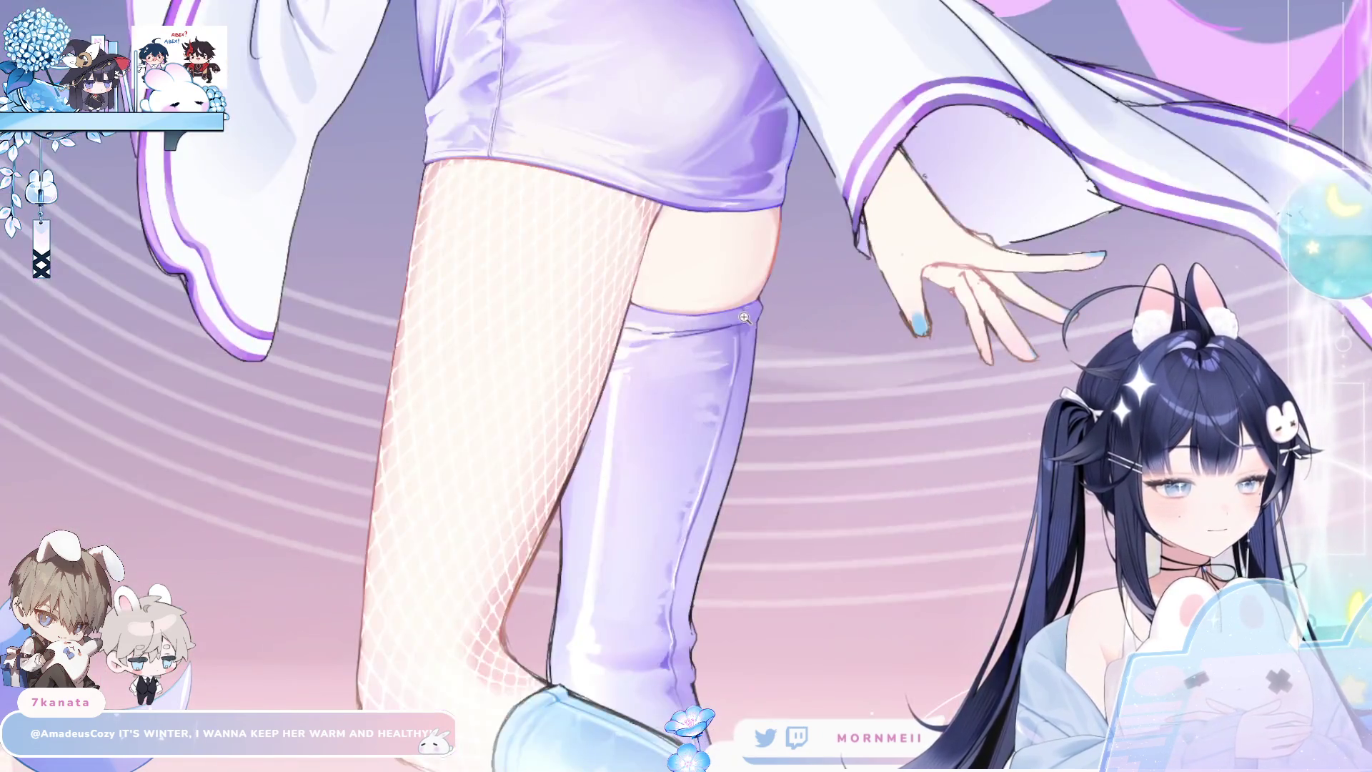
Zoom in on the thigh and boot top, then out to the torso and full legs.
{"action": "left_click", "coordinate": [476, 199]}
{"action": "left_click", "coordinate": [475, 307]}
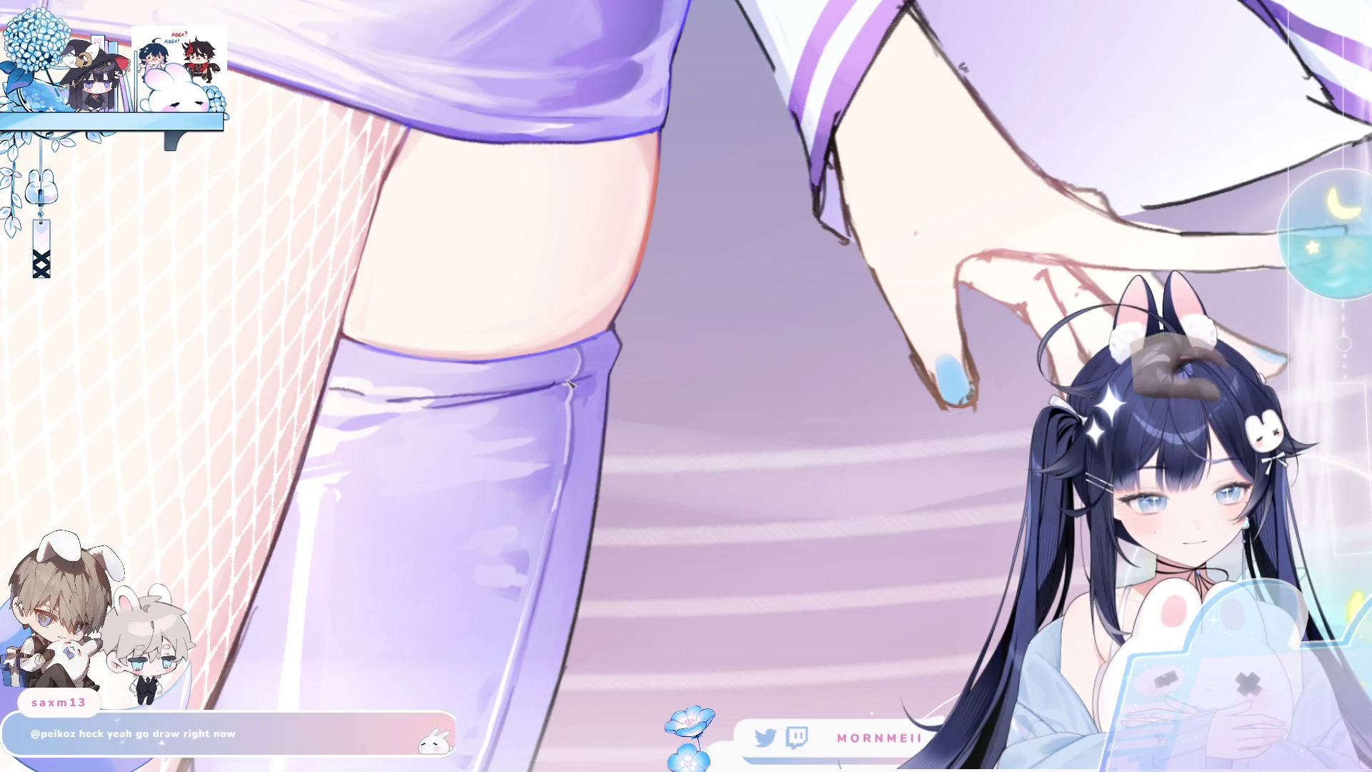
{"action": "scroll", "coordinate": [577, 361], "scroll_direction": "down", "scroll_amount": 3}
{"action": "scroll", "coordinate": [514, 505], "scroll_direction": "down", "scroll_amount": 2}
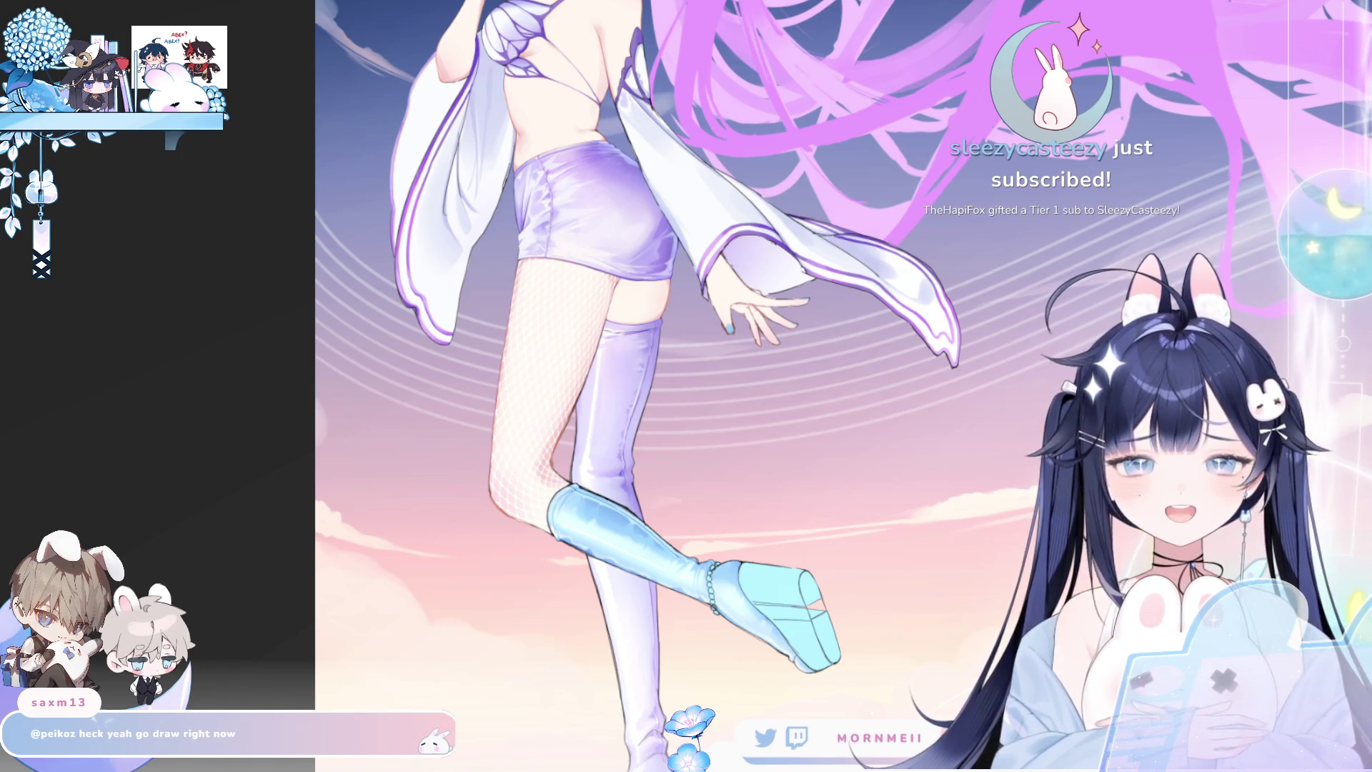
Magnify the thigh and the top of the lavender boot.
{"action": "left_click", "coordinate": [661, 321]}
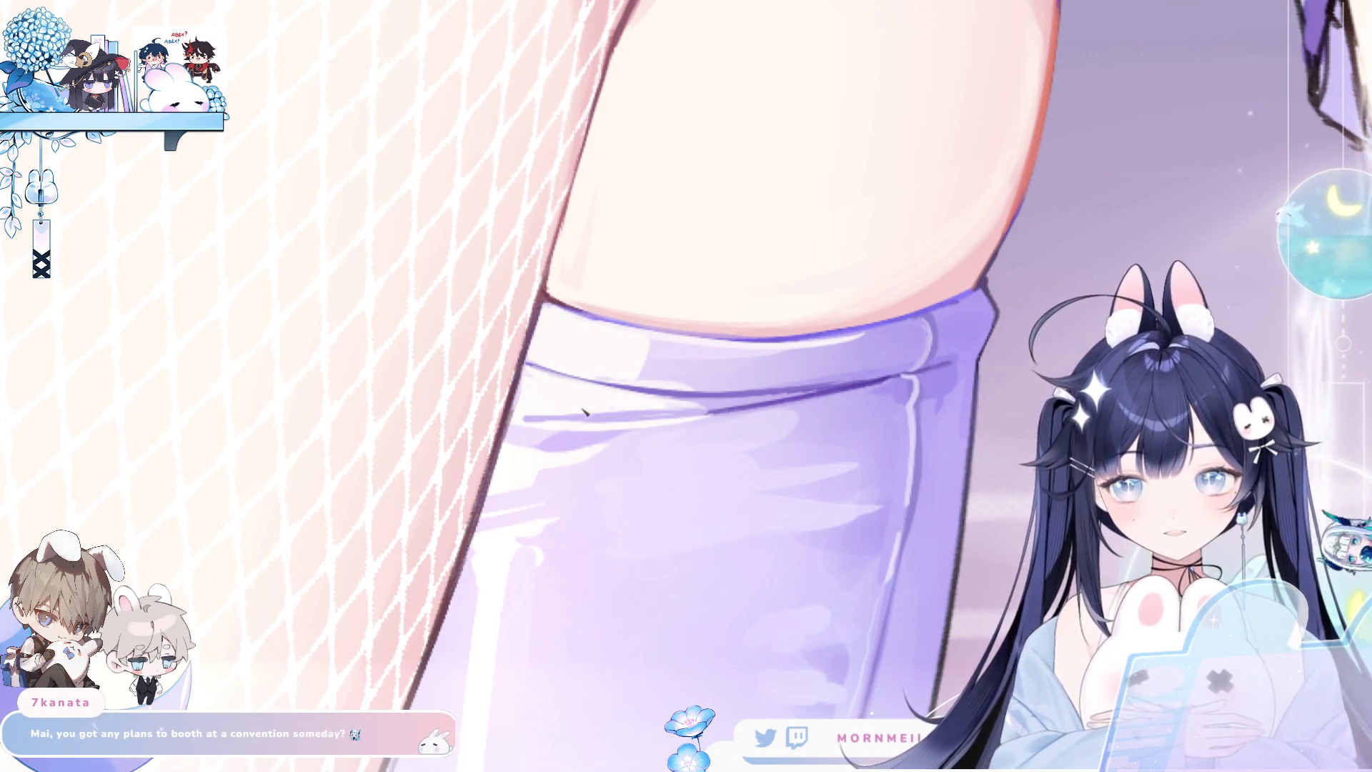
{"action": "scroll", "coordinate": [641, 378], "scroll_direction": "down", "scroll_amount": 5}
{"action": "scroll", "coordinate": [796, 383], "scroll_direction": "down", "scroll_amount": 4}
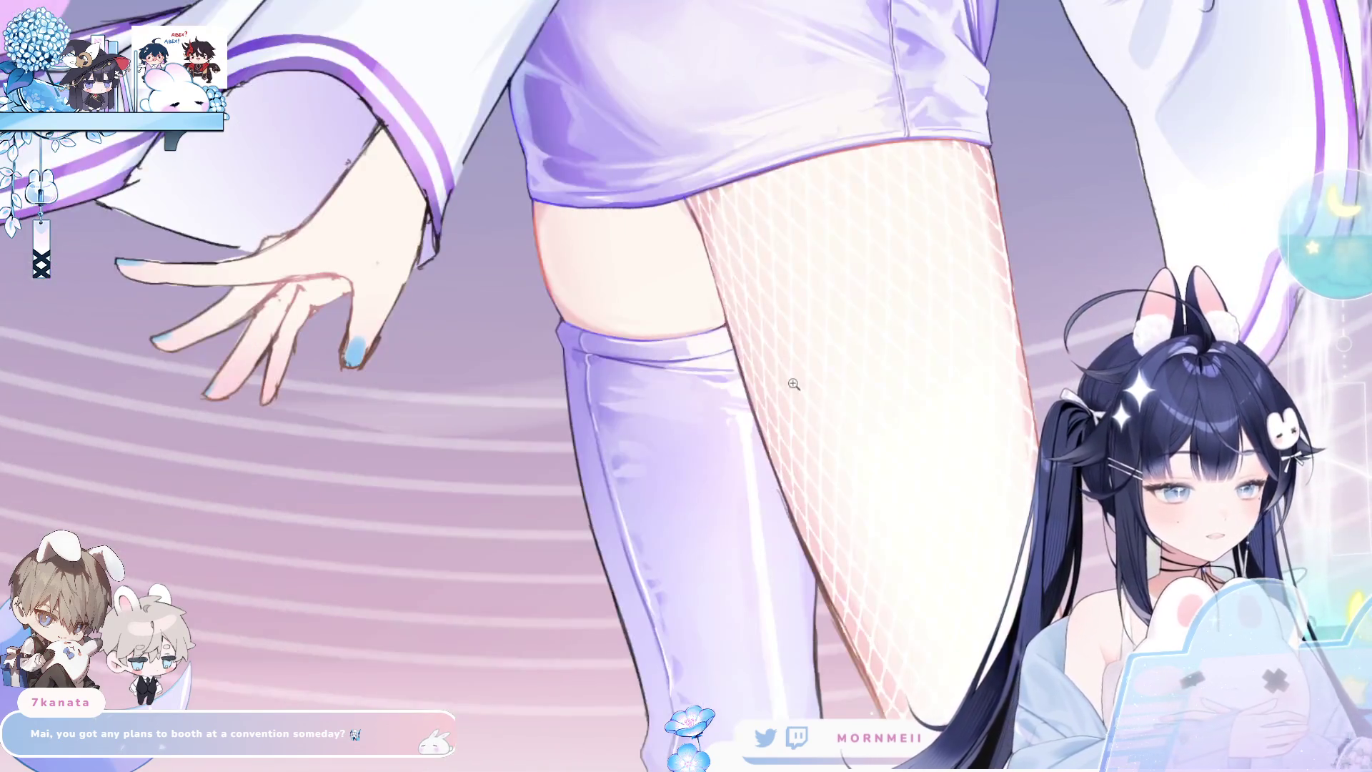
{"action": "scroll", "coordinate": [812, 358], "scroll_direction": "up", "scroll_amount": 6}
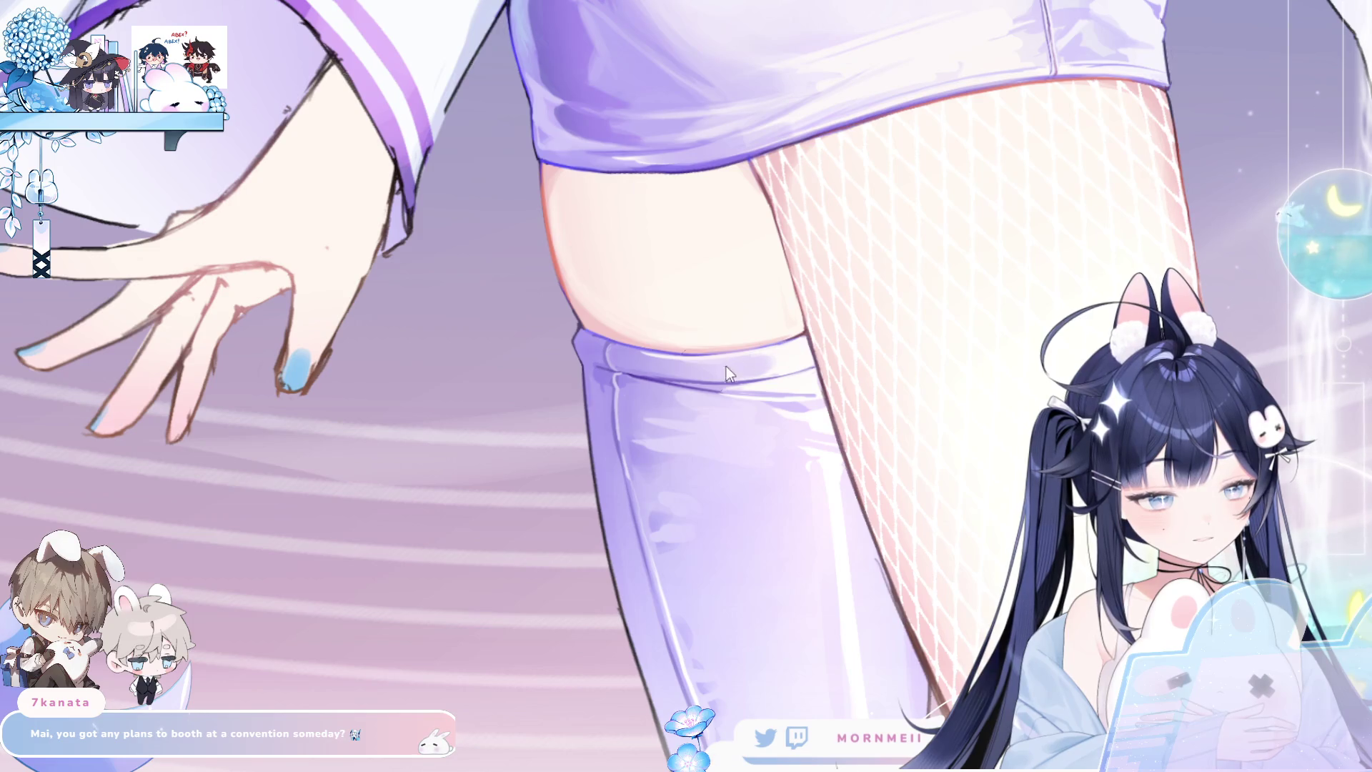
{"action": "key", "text": "h"}
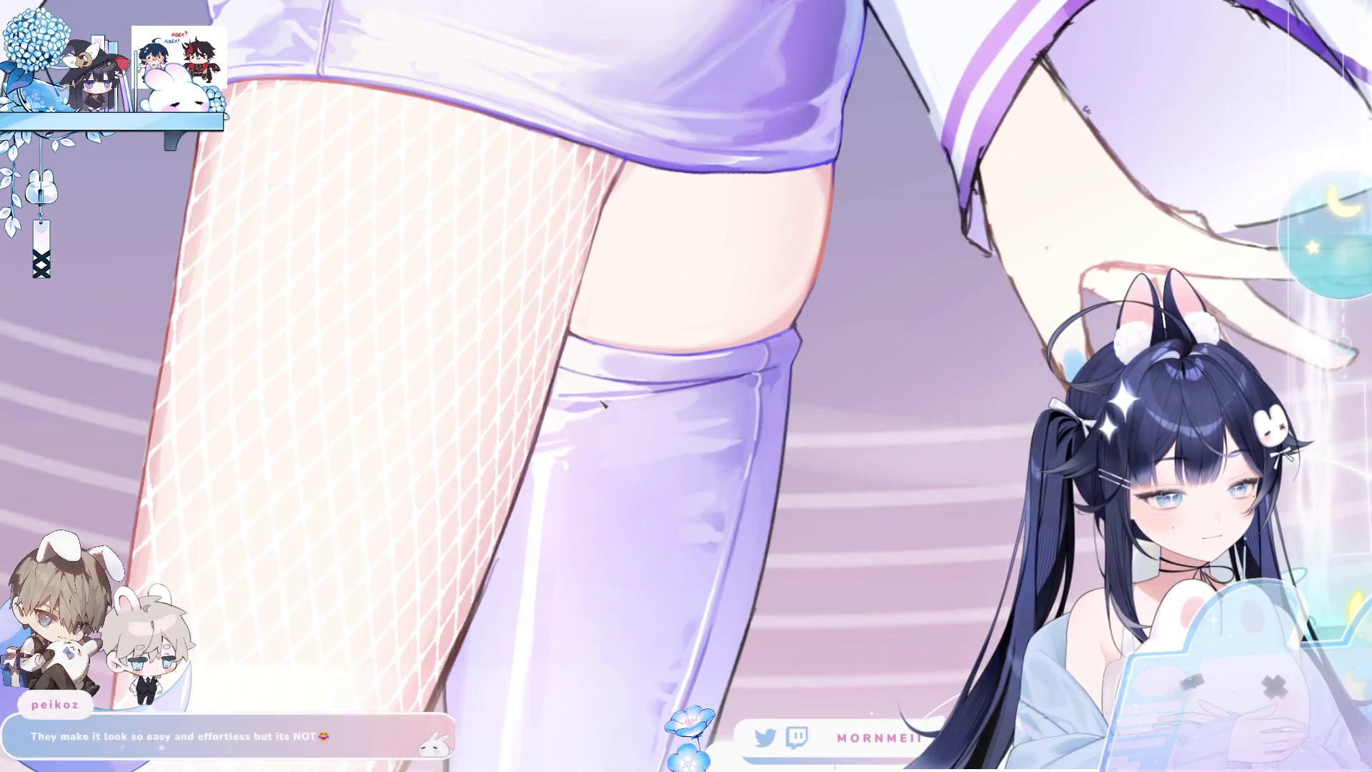
{"action": "scroll", "coordinate": [665, 416], "scroll_direction": "down", "scroll_amount": 3}
{"action": "key", "text": "h"}
{"action": "key", "text": "h"}
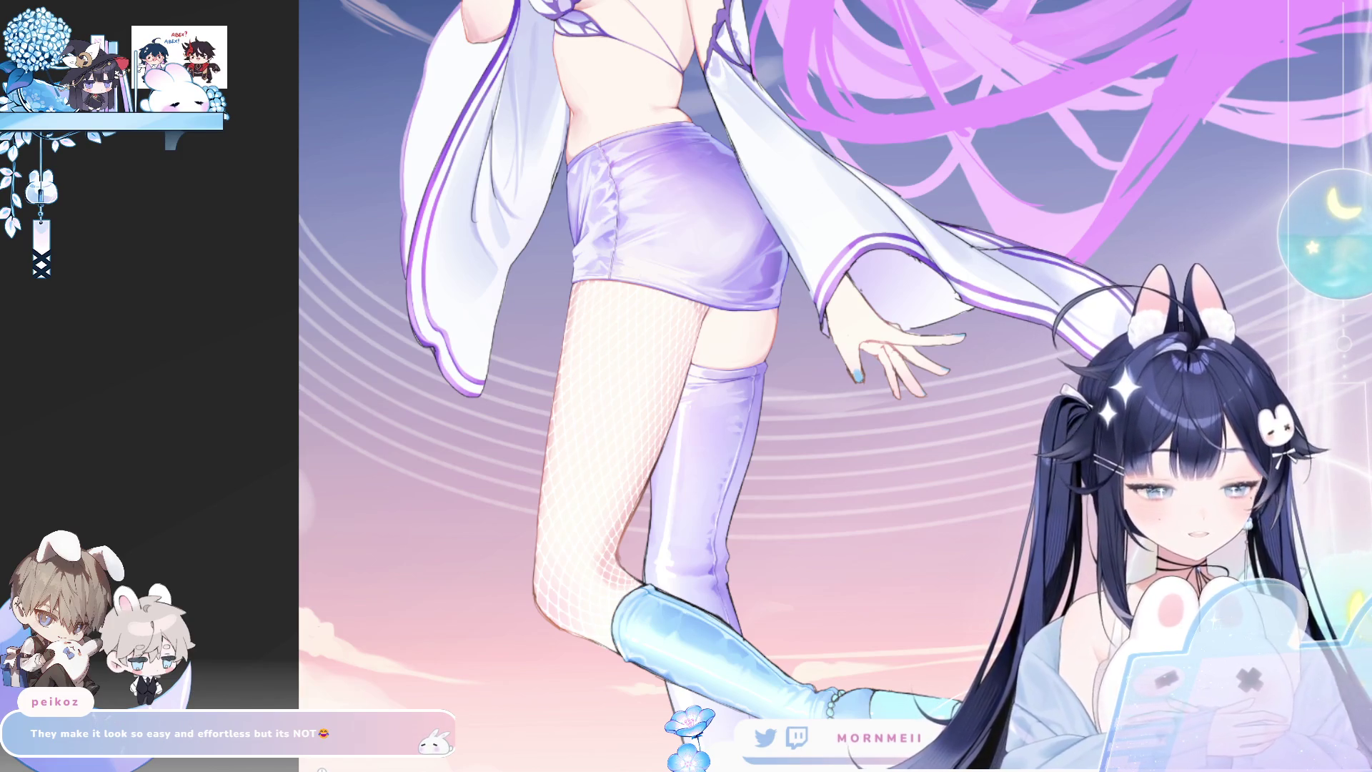
{"action": "left_click", "coordinate": [743, 374]}
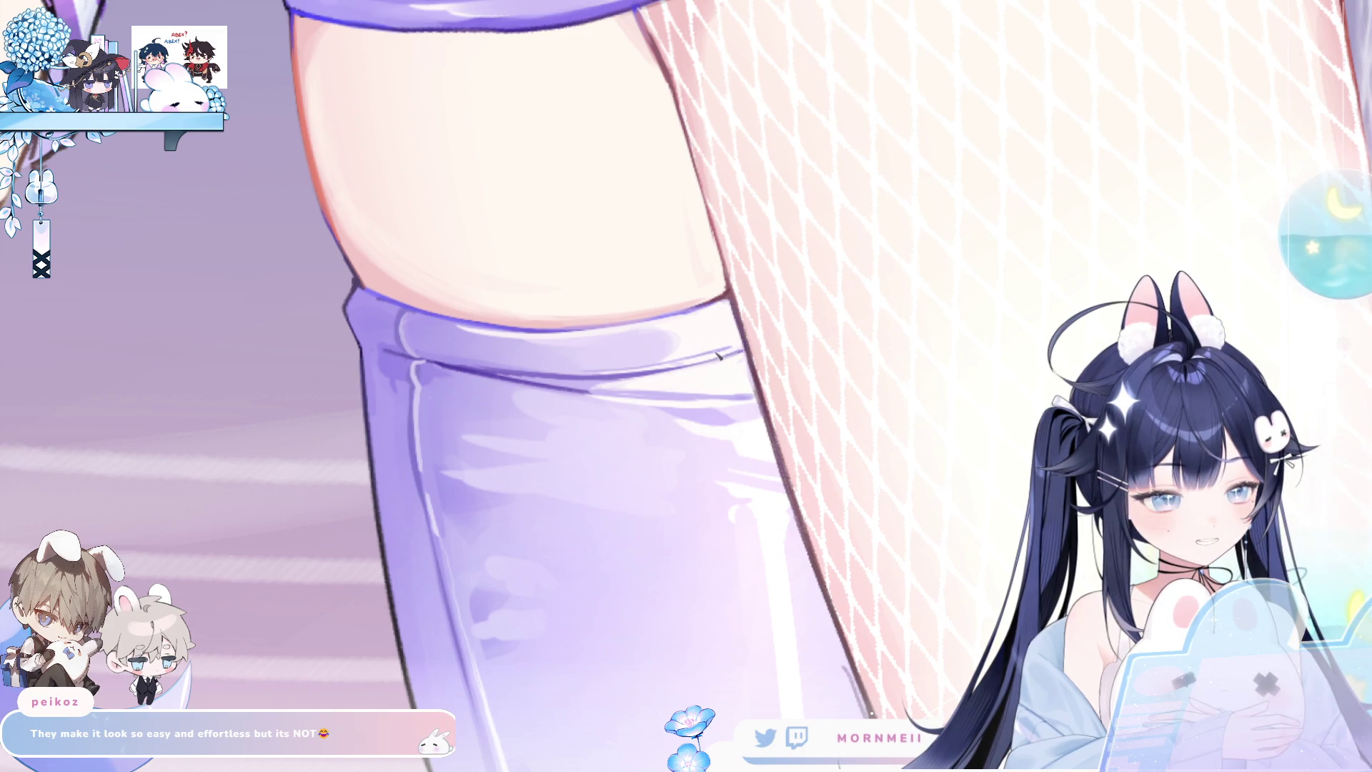
{"action": "left_click", "coordinate": [747, 347], "text": "alt"}
{"action": "key", "text": "h"}
{"action": "left_click", "coordinate": [719, 339]}
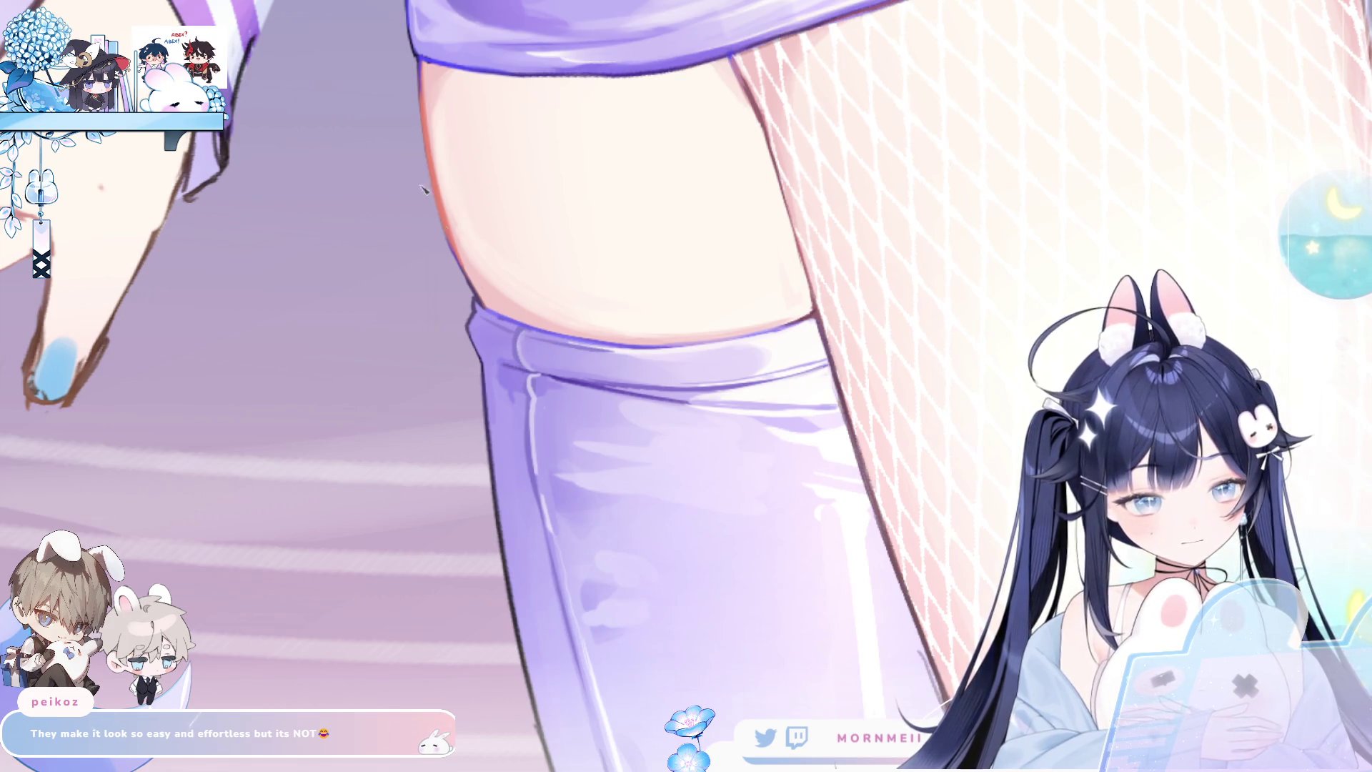
{"action": "key", "text": "h"}
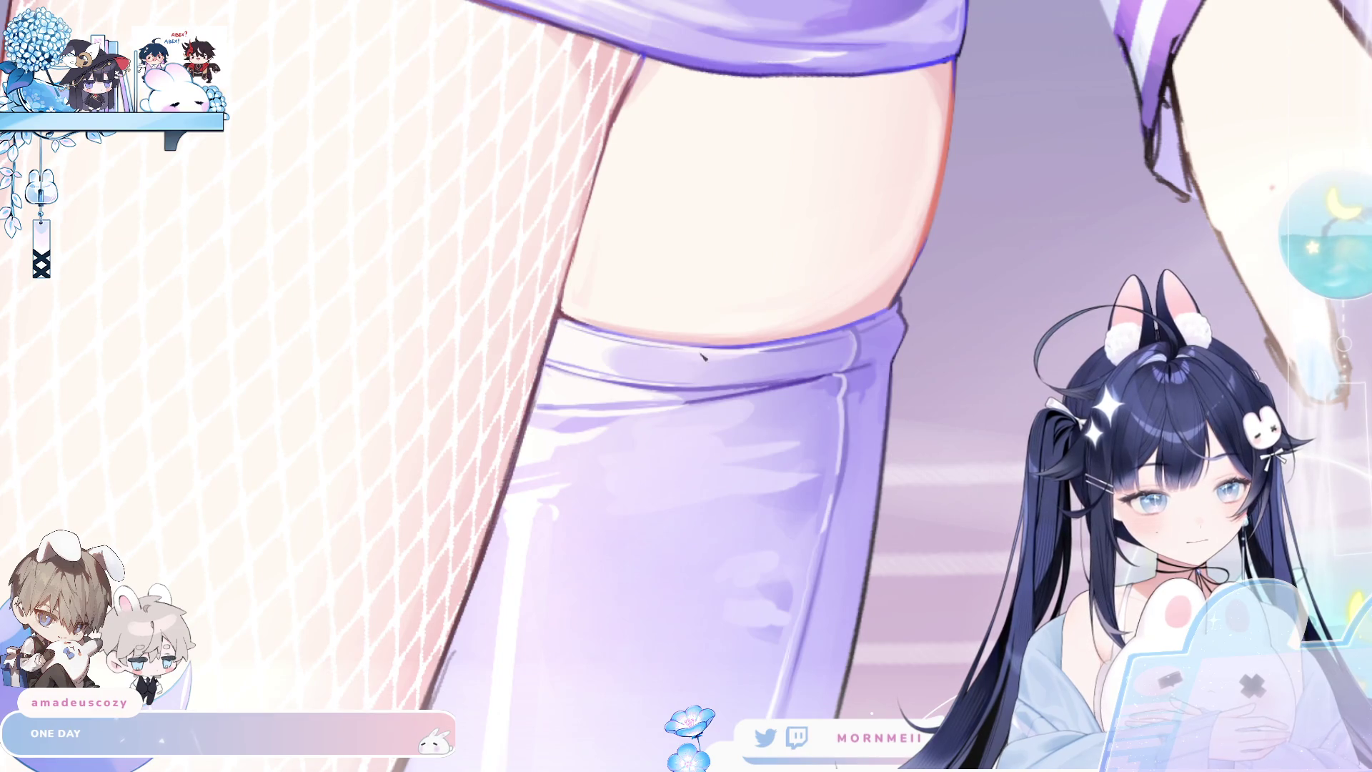
{"action": "scroll", "coordinate": [530, 146], "scroll_direction": "down", "scroll_amount": 5}
{"action": "key", "text": "h"}
{"action": "key", "text": "h"}
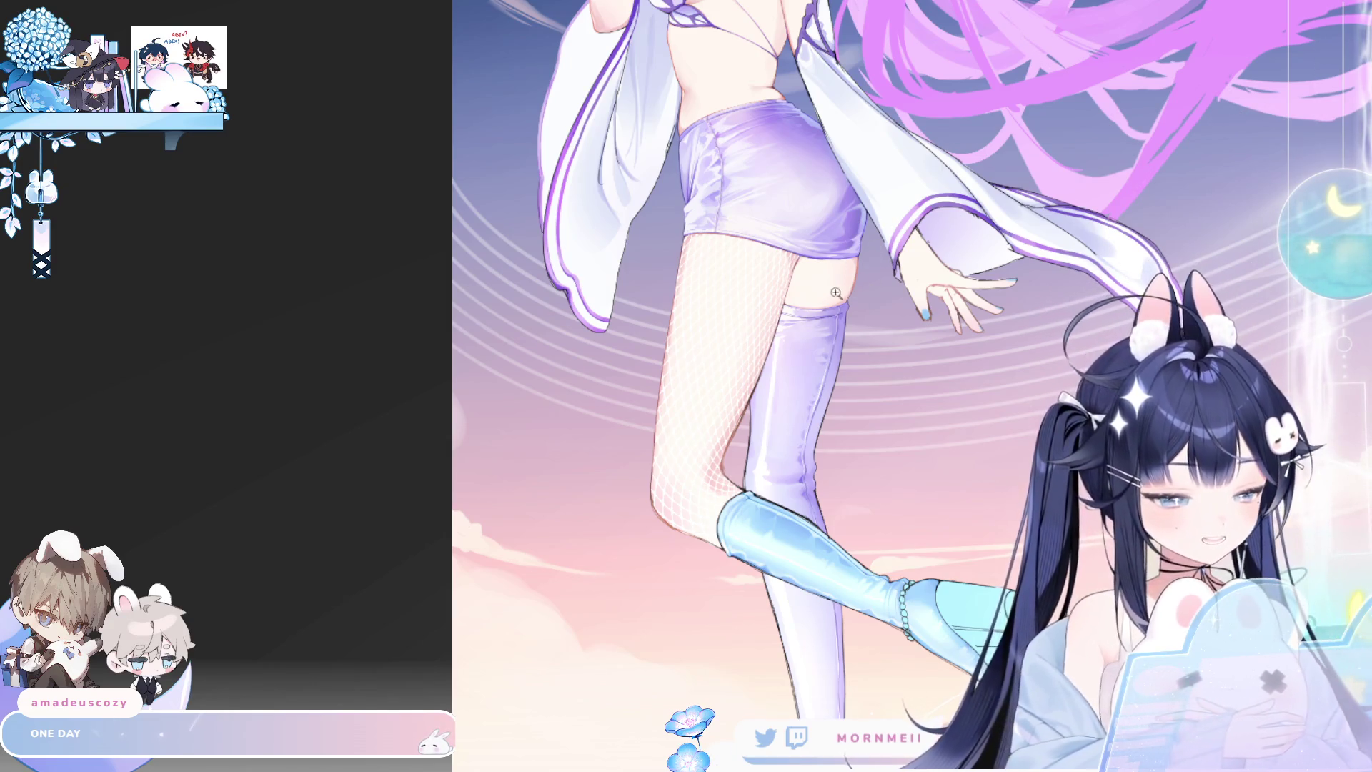
{"action": "scroll", "coordinate": [842, 291], "scroll_direction": "up", "scroll_amount": 5}
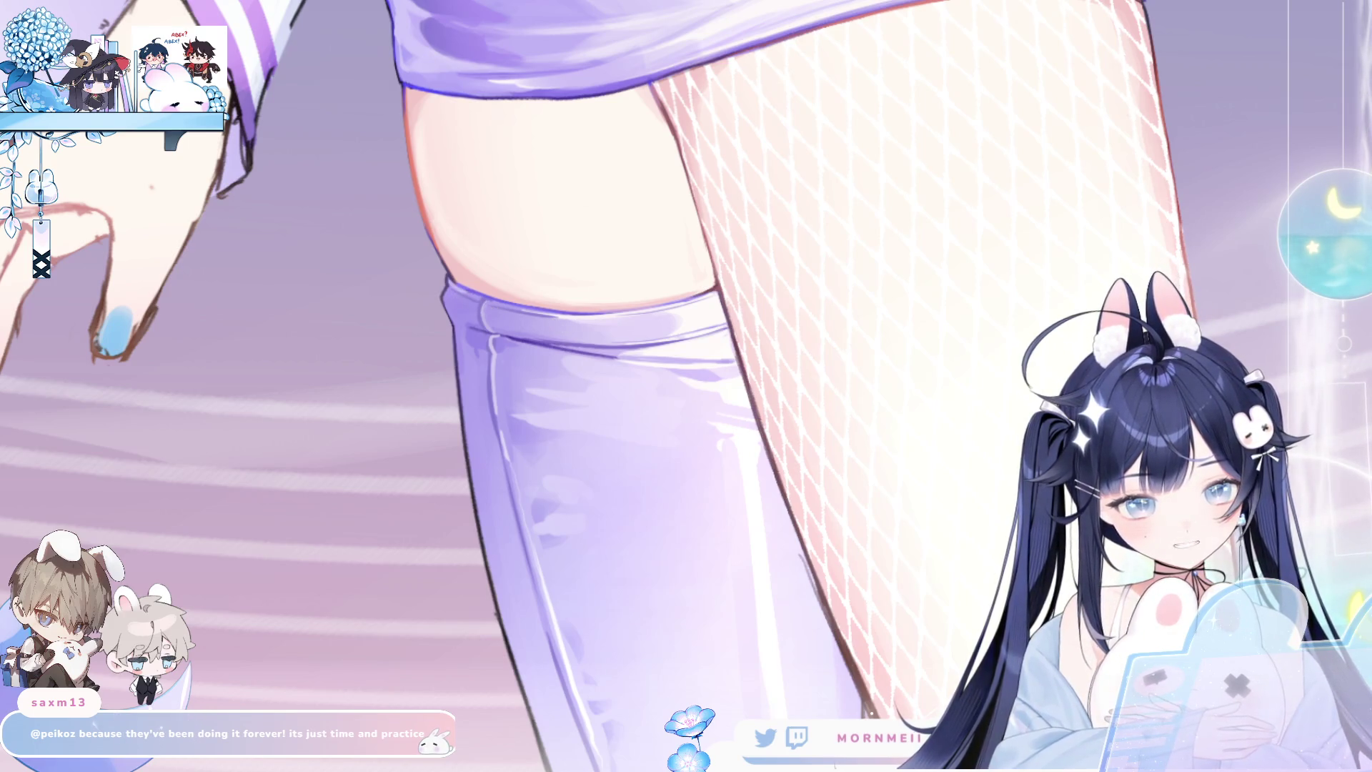
{"action": "key", "text": "h"}
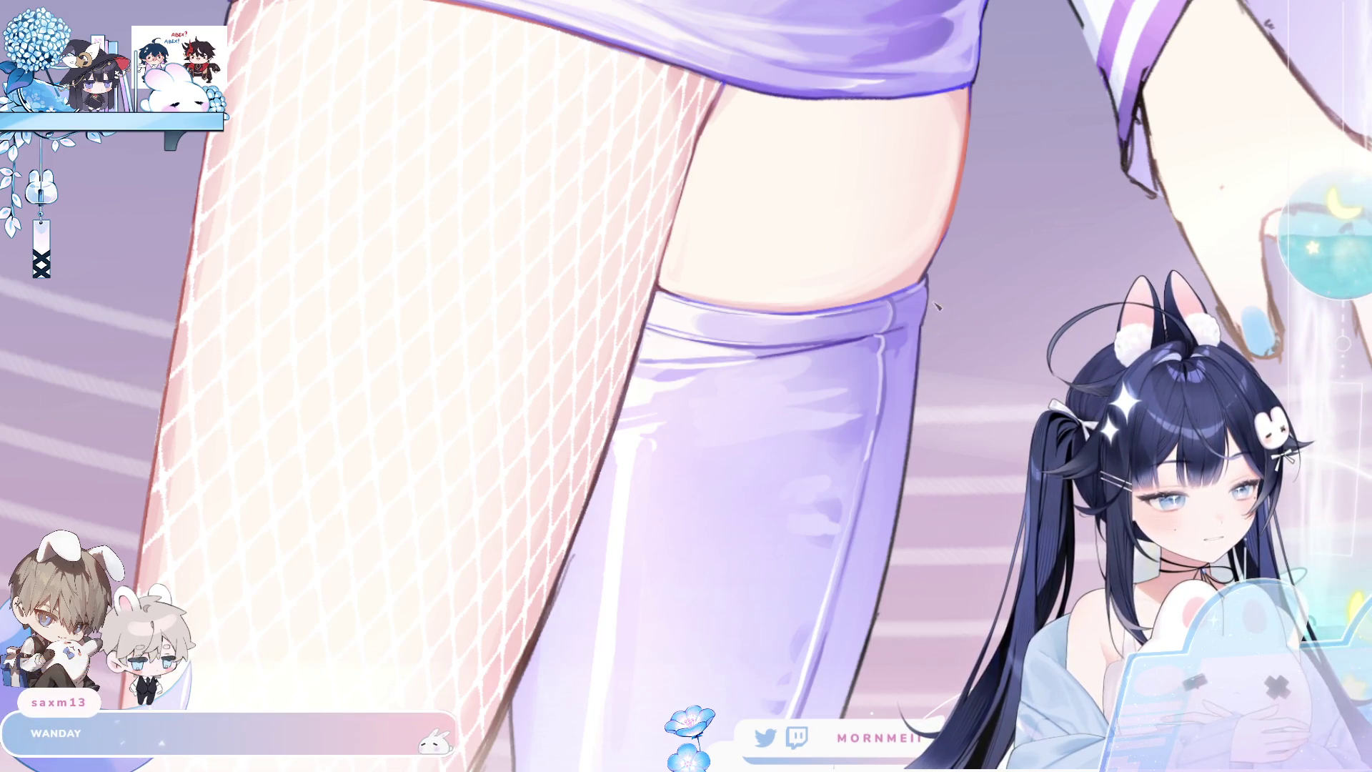
{"action": "key", "text": "ctrl+0"}
{"action": "key", "text": "h"}
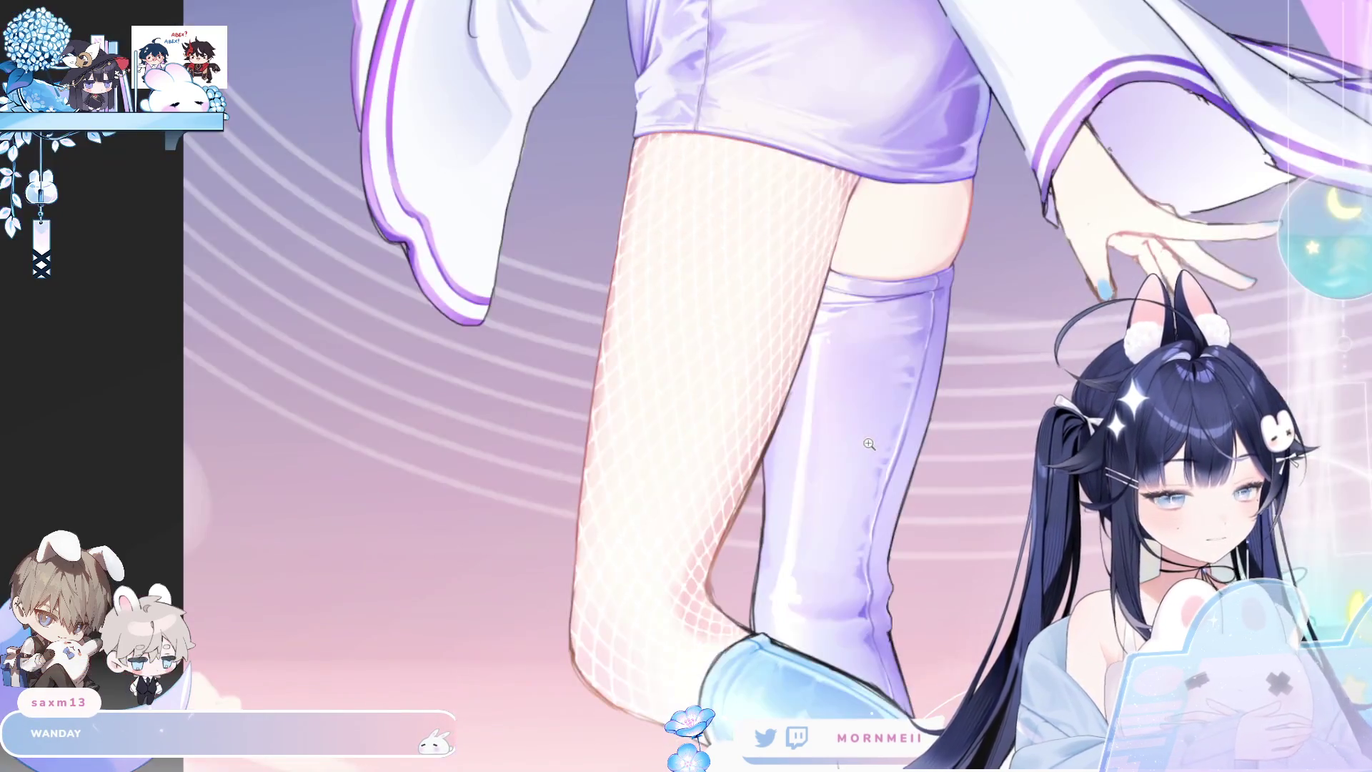
{"action": "left_click_drag", "start_coordinate": [1047, 333], "coordinate": [706, 327]}
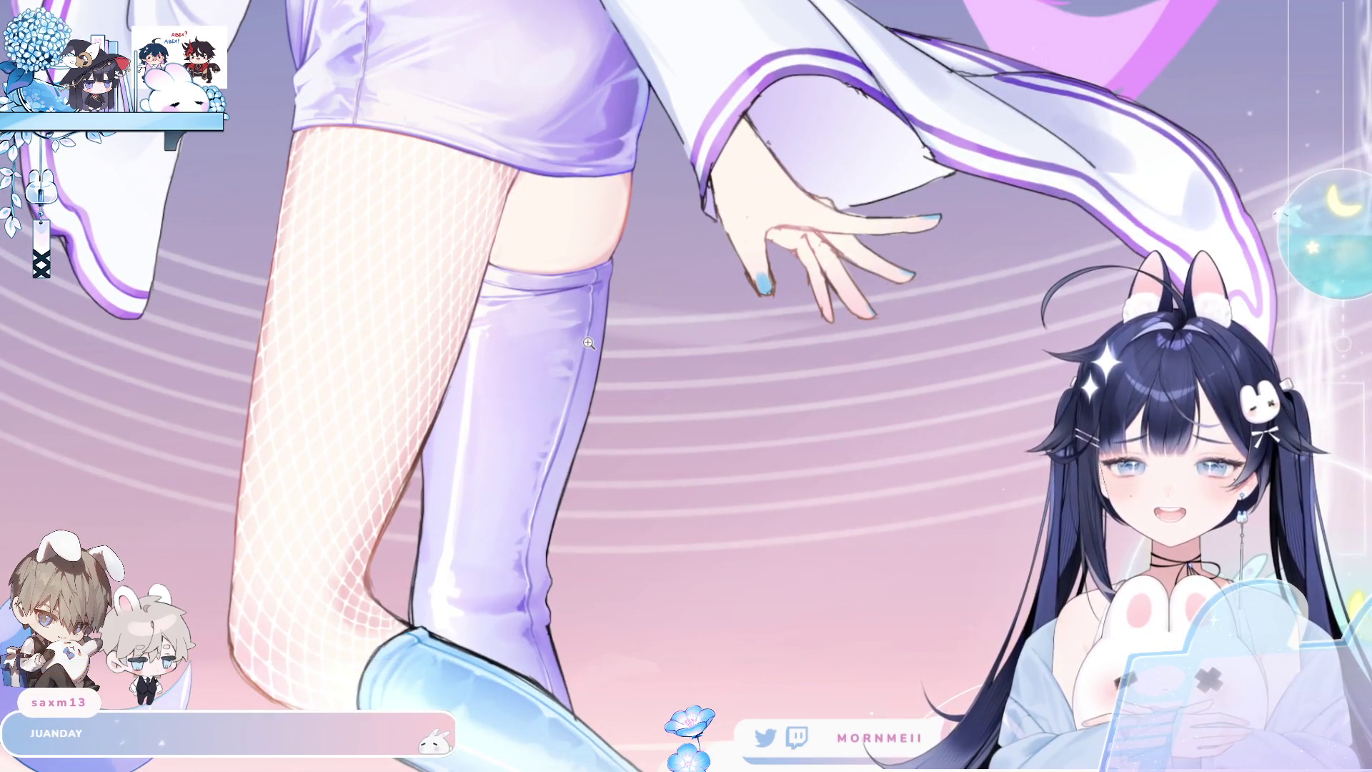
{"action": "key", "text": "h"}
{"action": "left_click", "coordinate": [786, 267]}
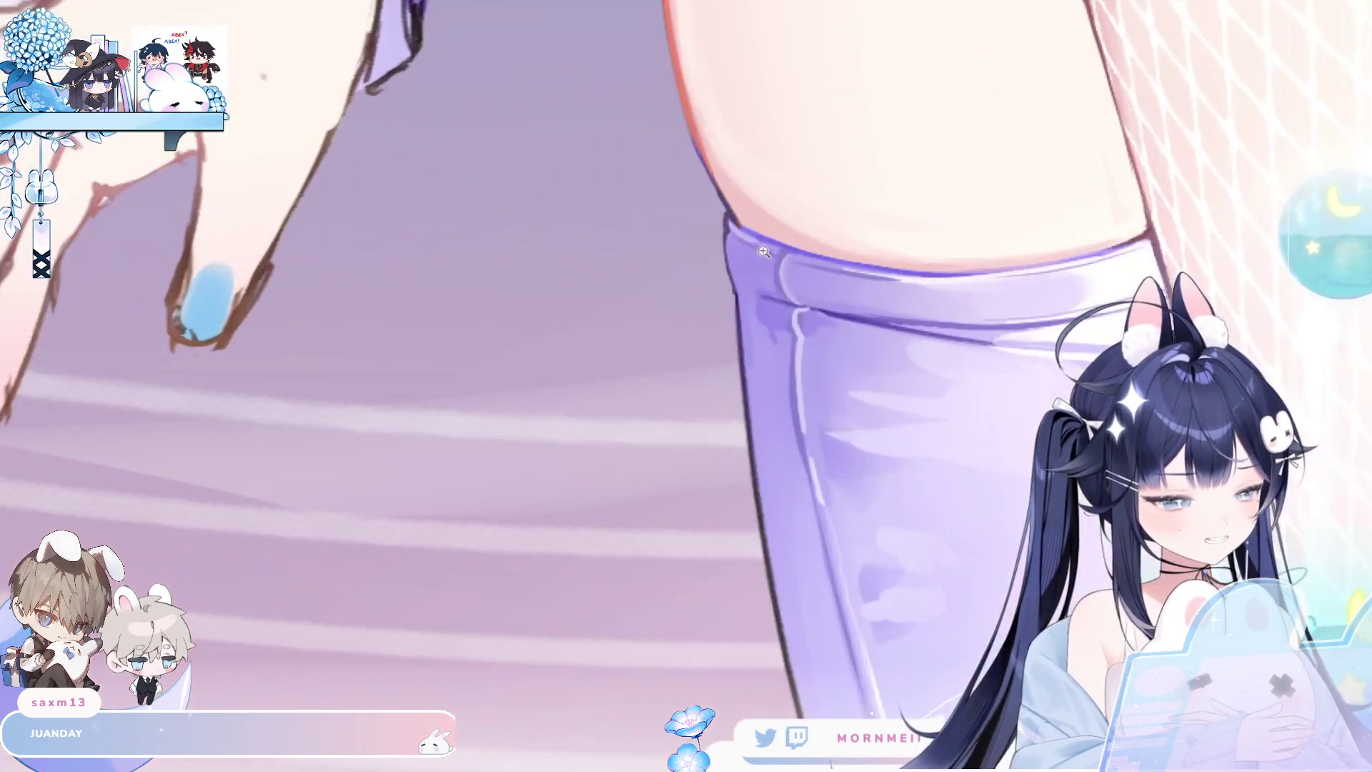
{"action": "key", "text": "h"}
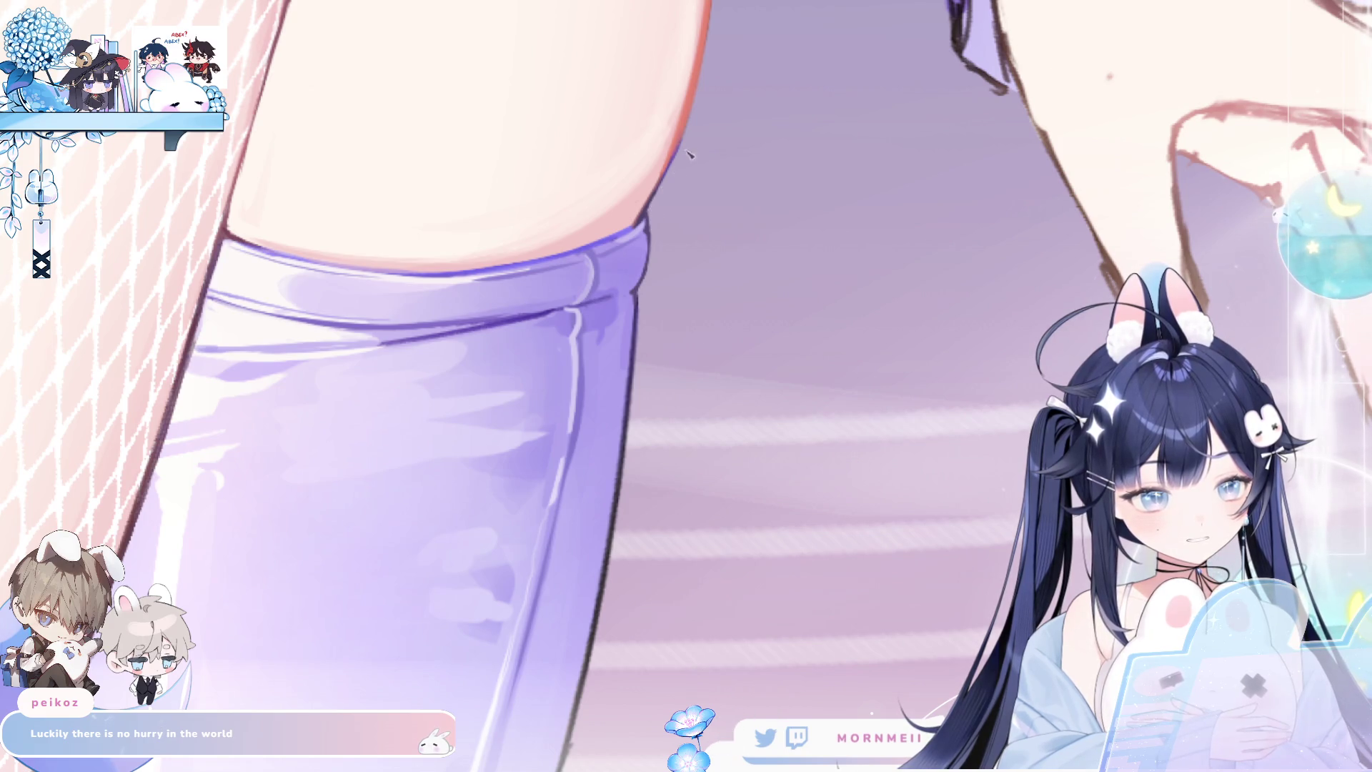
{"action": "scroll", "coordinate": [684, 163], "scroll_direction": "down", "scroll_amount": 3}
{"action": "scroll", "coordinate": [541, 388], "scroll_direction": "up", "scroll_amount": 3}
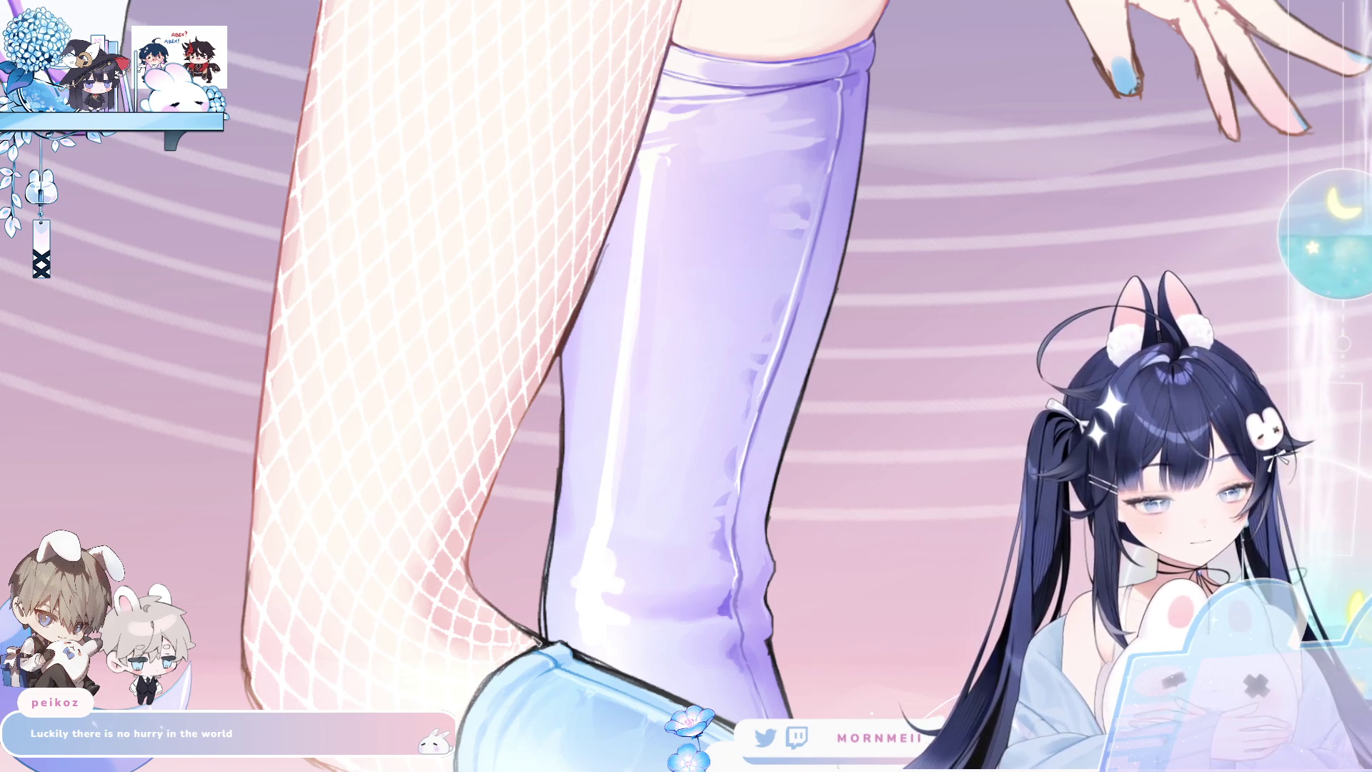
{"action": "scroll", "coordinate": [501, 615], "scroll_direction": "down", "scroll_amount": 3}
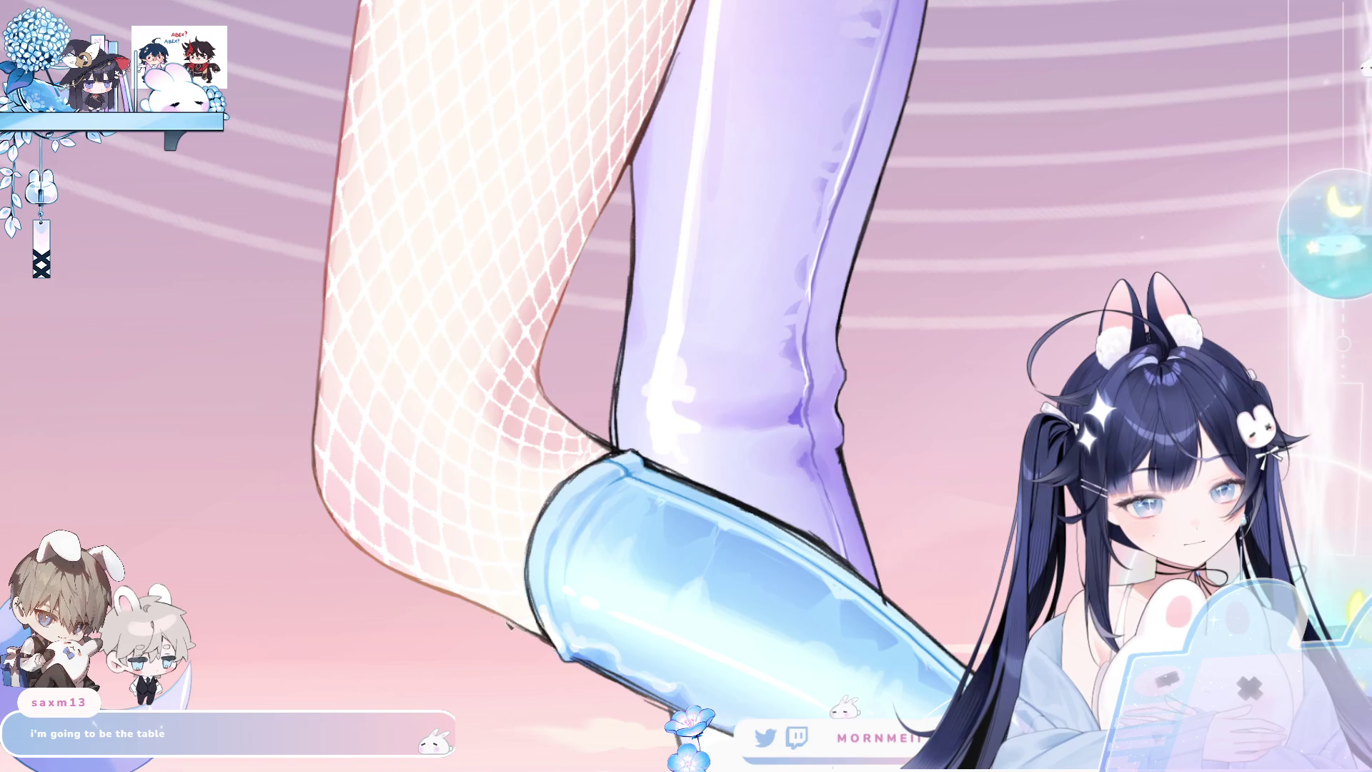
{"action": "key", "text": "h"}
{"action": "key", "text": "h"}
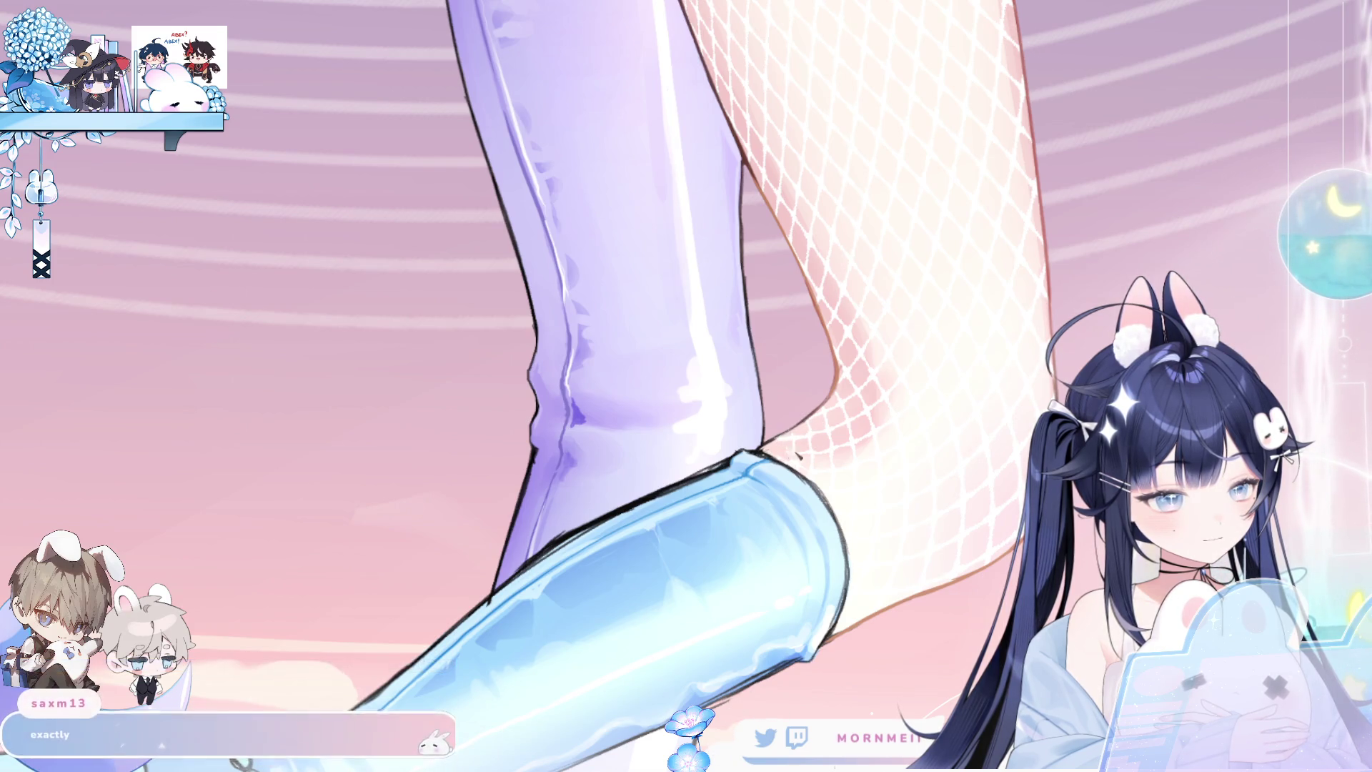
{"action": "key", "text": "h"}
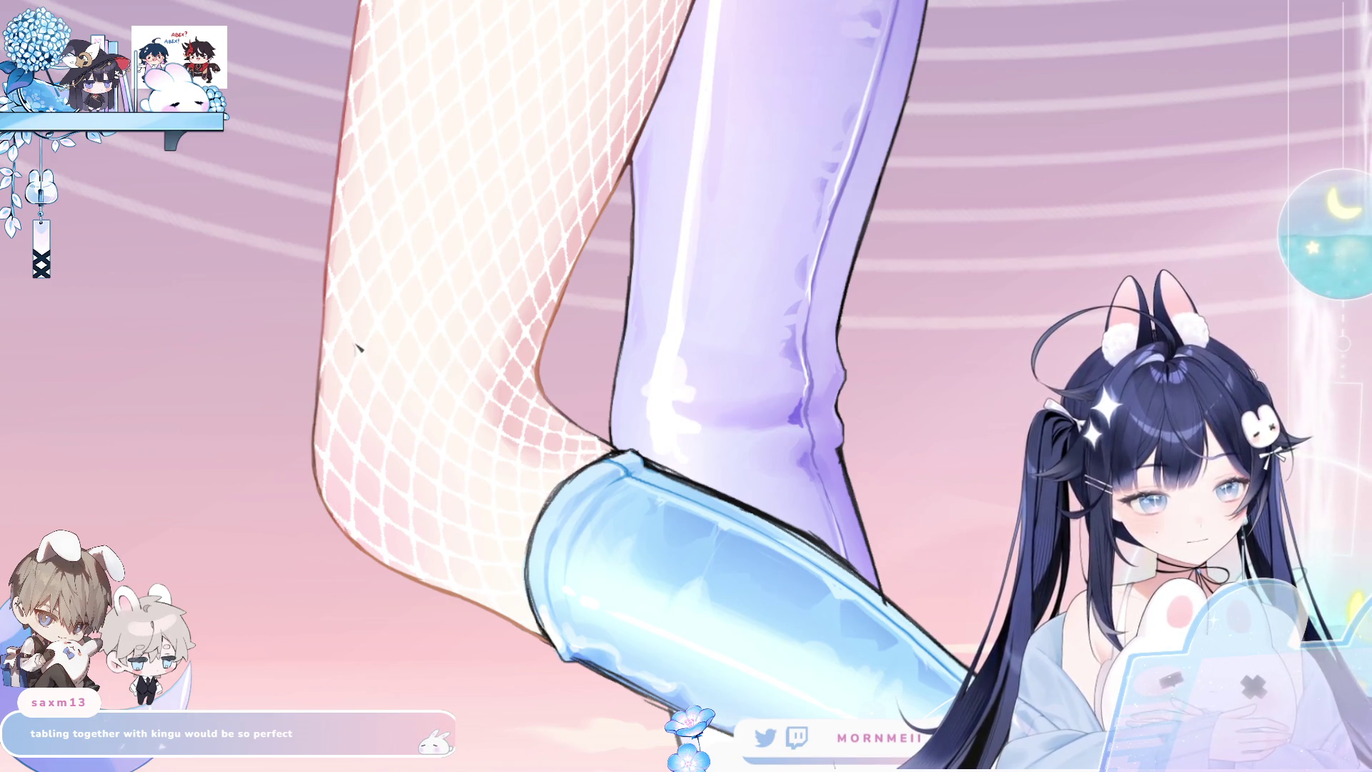
{"action": "scroll", "coordinate": [515, 265], "scroll_direction": "down", "scroll_amount": 2}
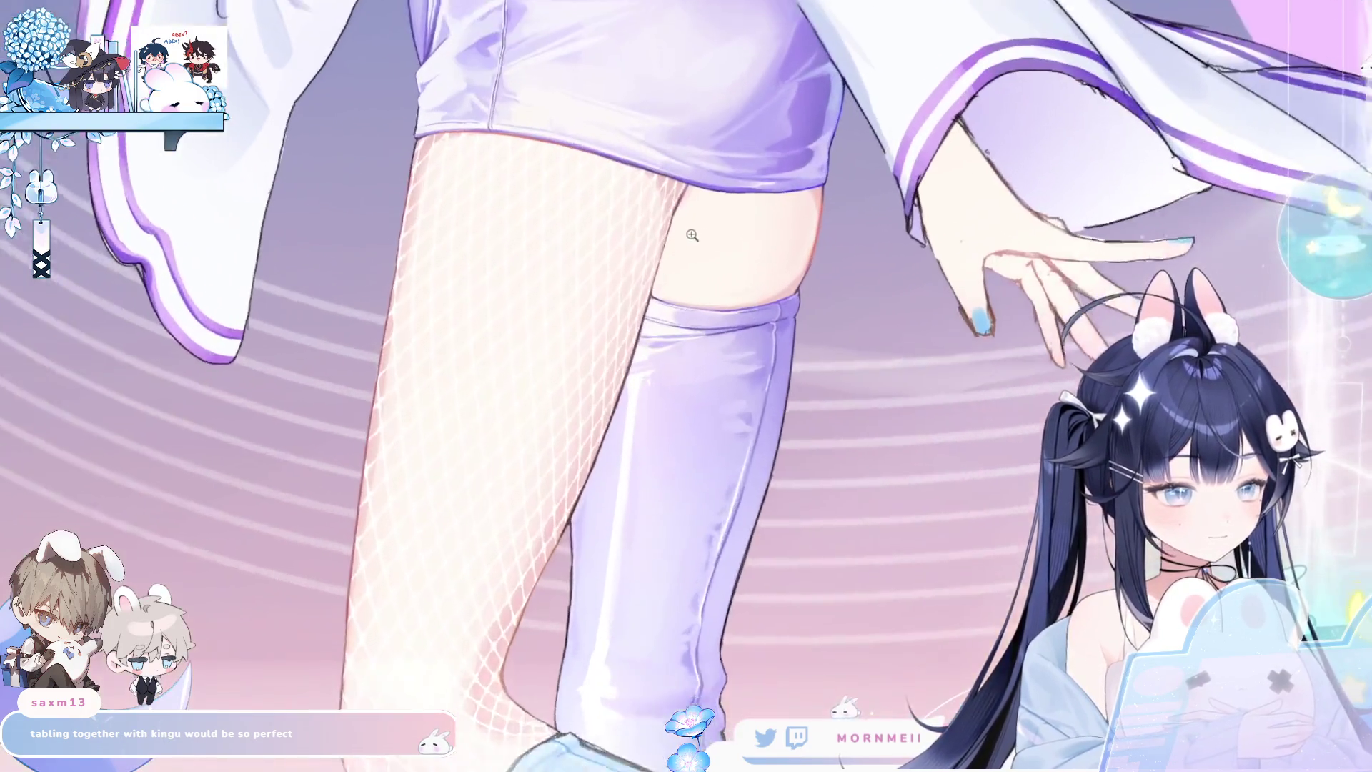
{"action": "scroll", "coordinate": [690, 237], "scroll_direction": "up", "scroll_amount": 1}
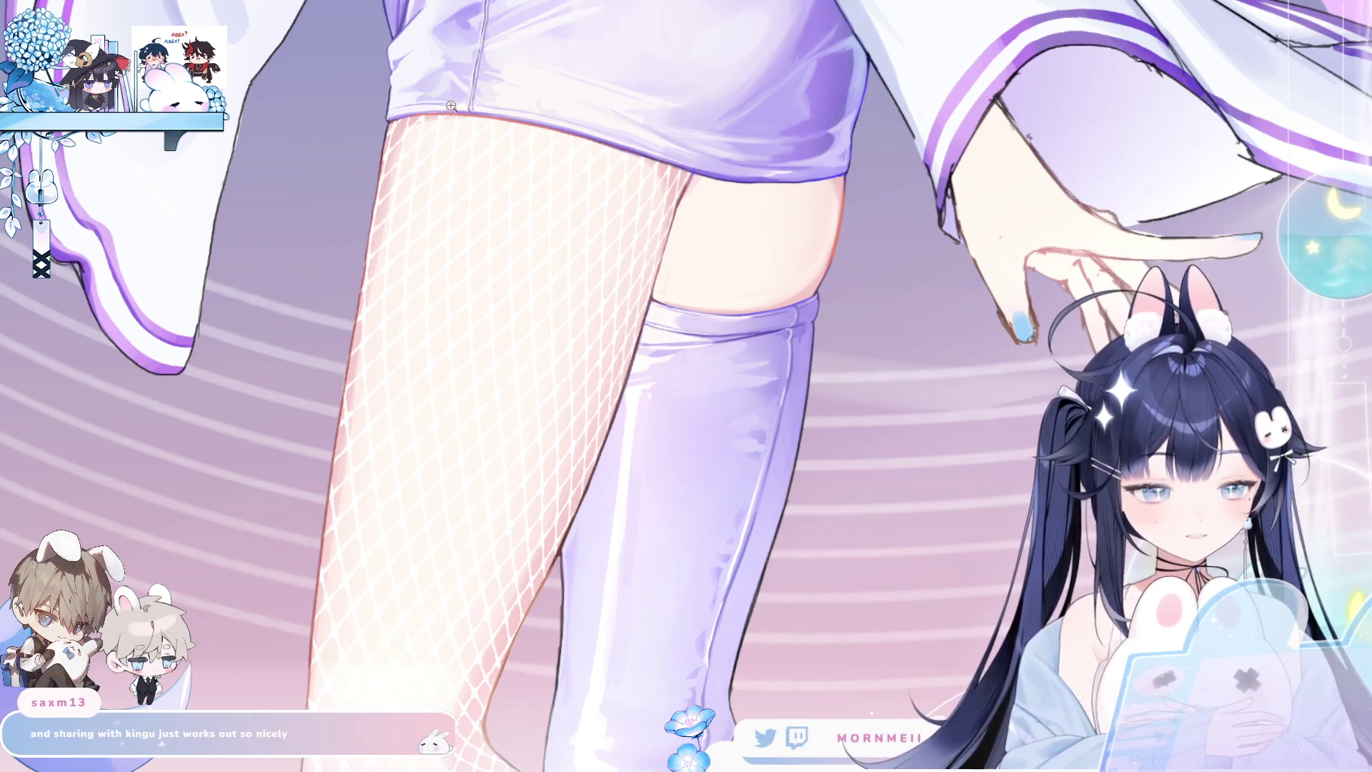
{"action": "left_click", "coordinate": [398, 116]}
{"action": "left_click_drag", "start_coordinate": [386, 150], "coordinate": [458, 365]}
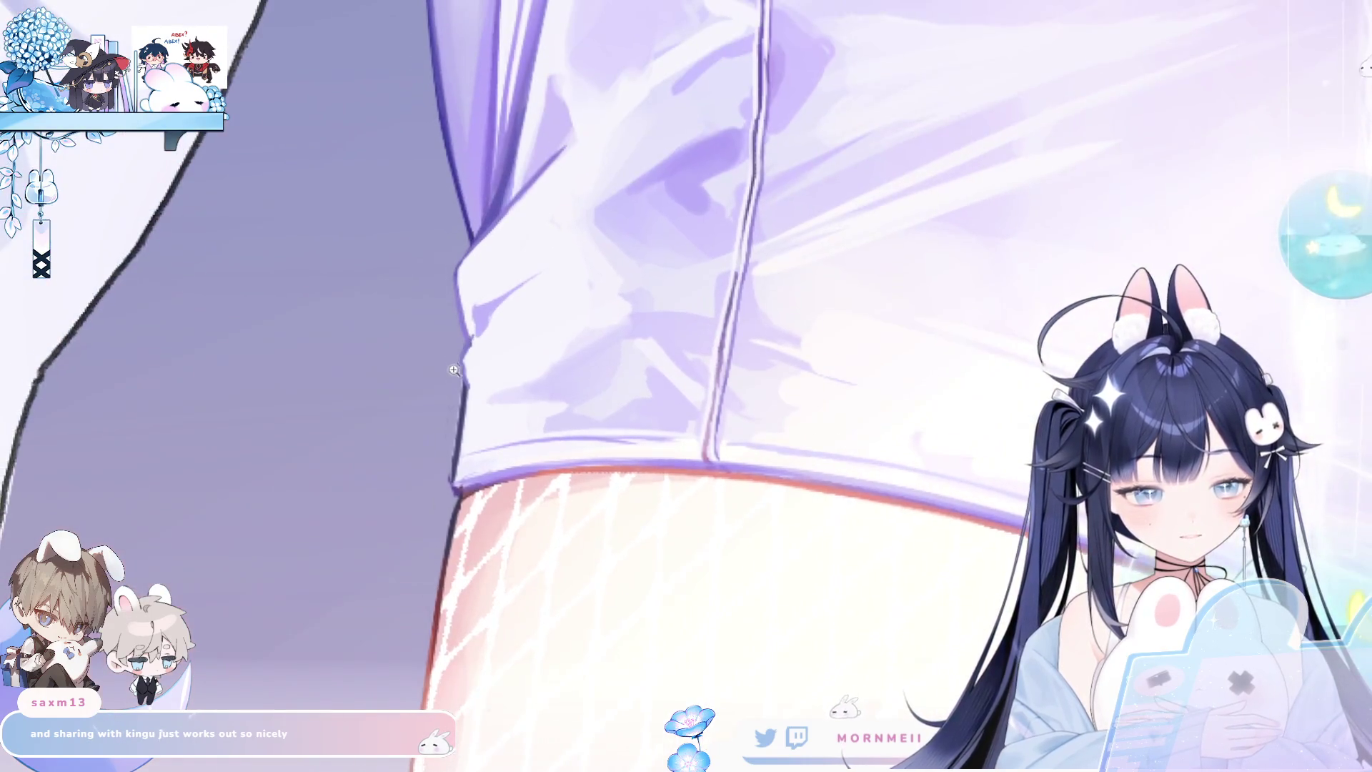
{"action": "key", "text": "h"}
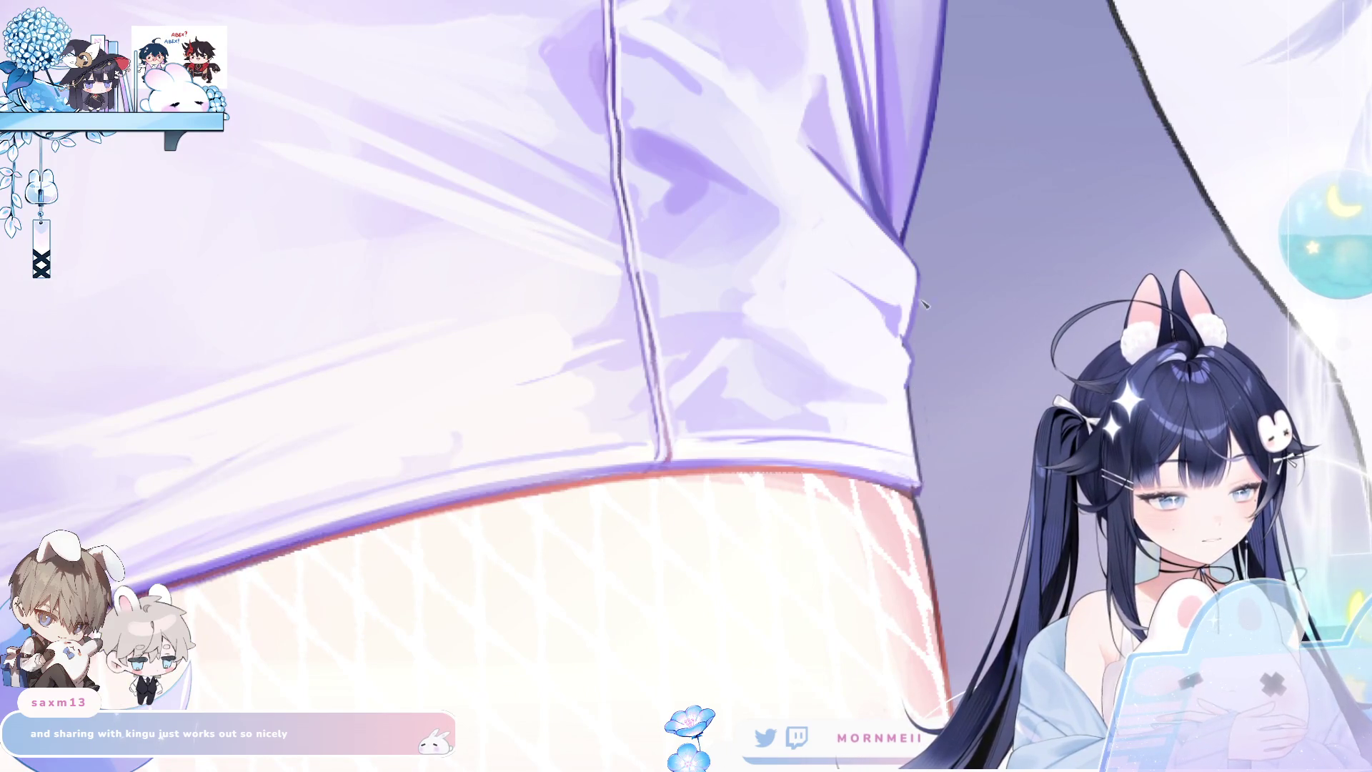
{"action": "key", "text": "h"}
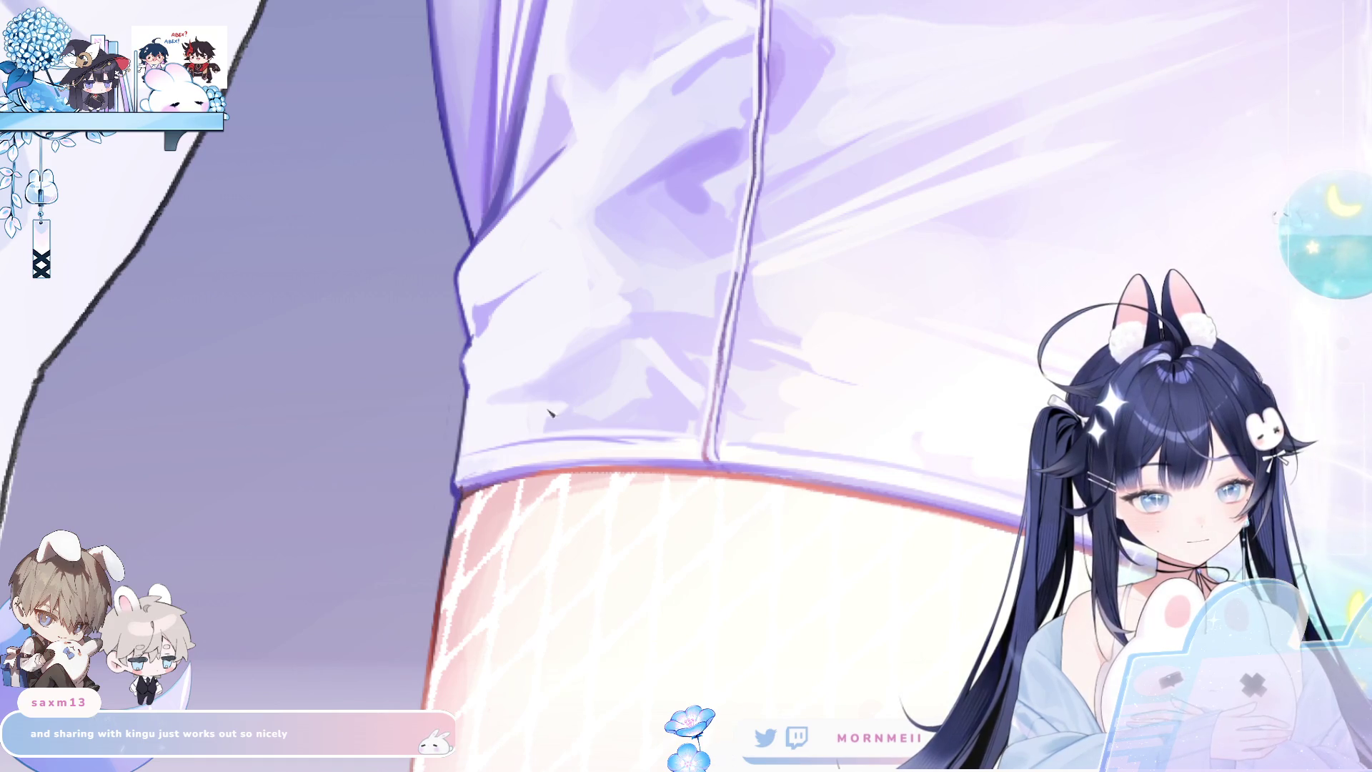
{"action": "left_click", "coordinate": [529, 596]}
{"action": "scroll", "coordinate": [530, 595], "scroll_direction": "down", "scroll_amount": 3}
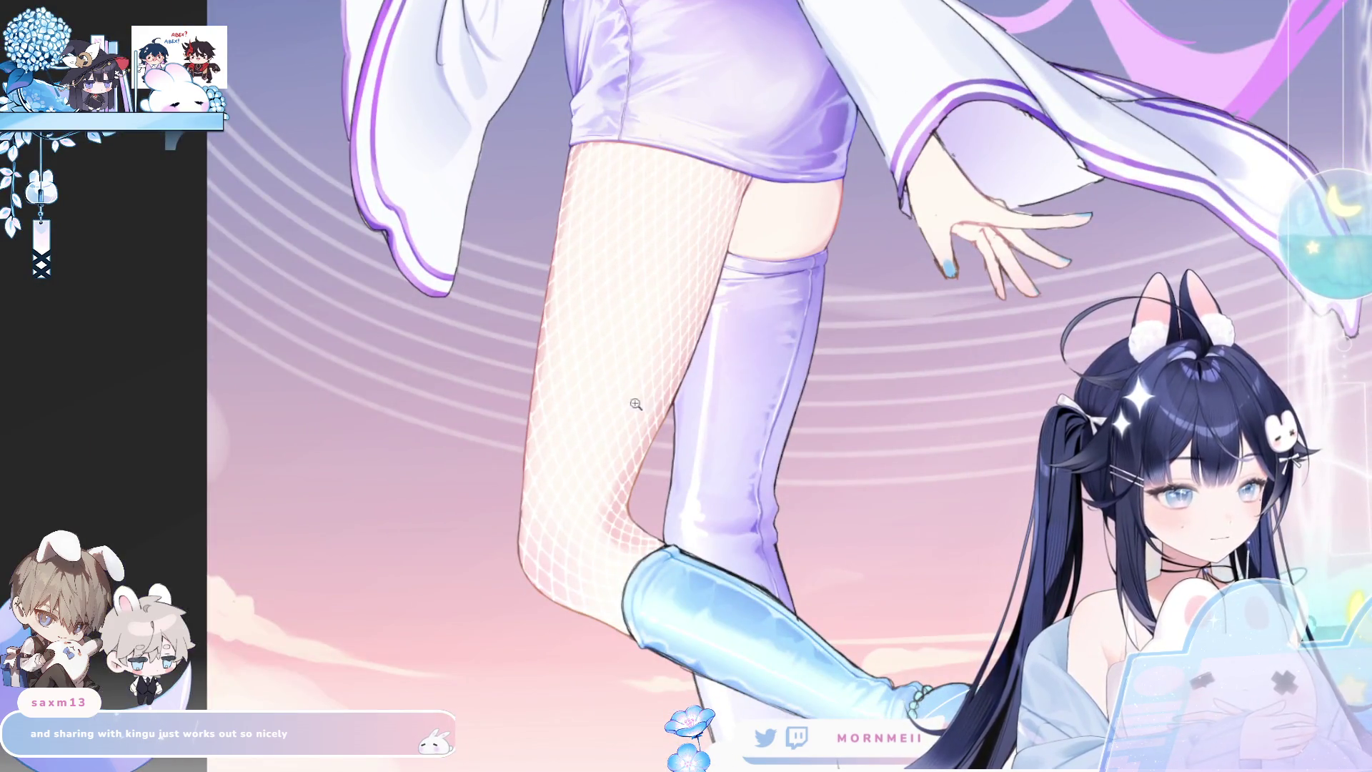
{"action": "left_click", "coordinate": [518, 523]}
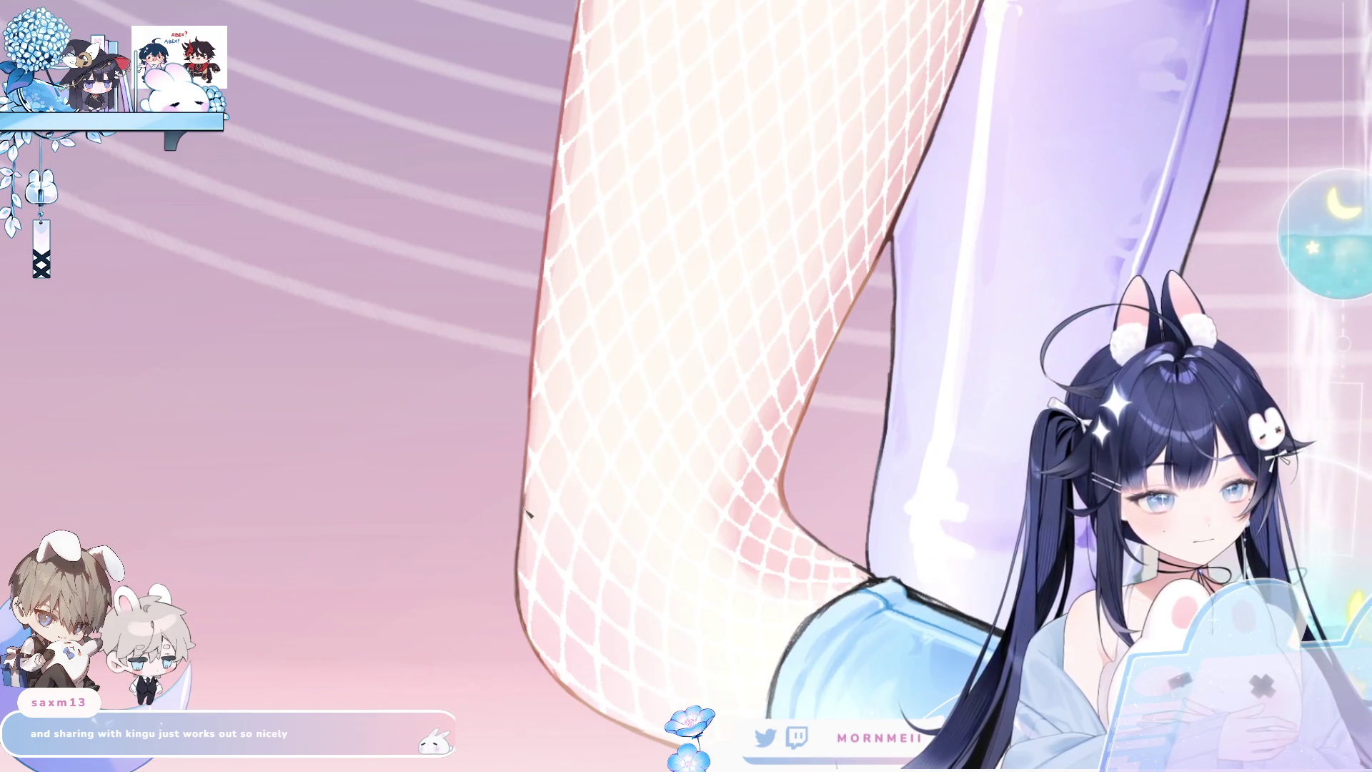
{"action": "left_click", "coordinate": [604, 403]}
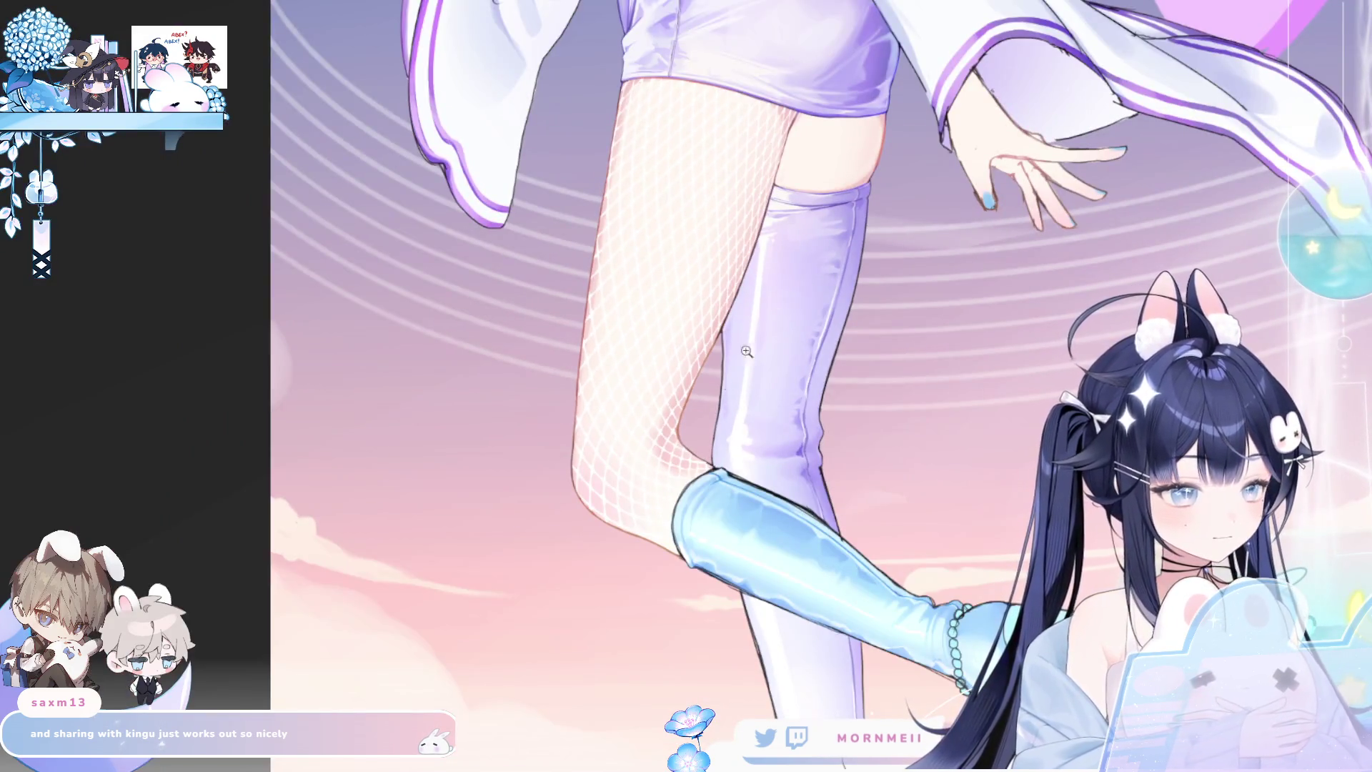
{"action": "left_click", "coordinate": [531, 272]}
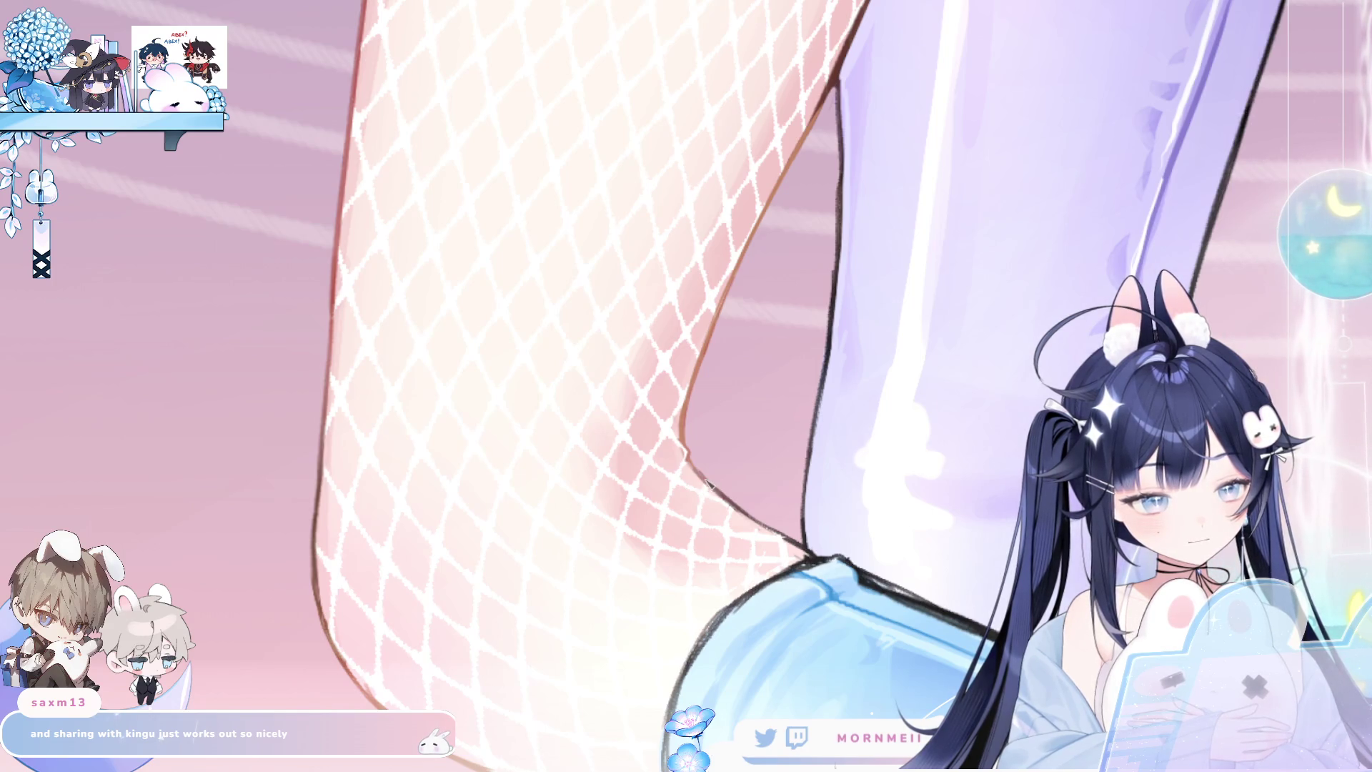
{"action": "left_click", "coordinate": [710, 486]}
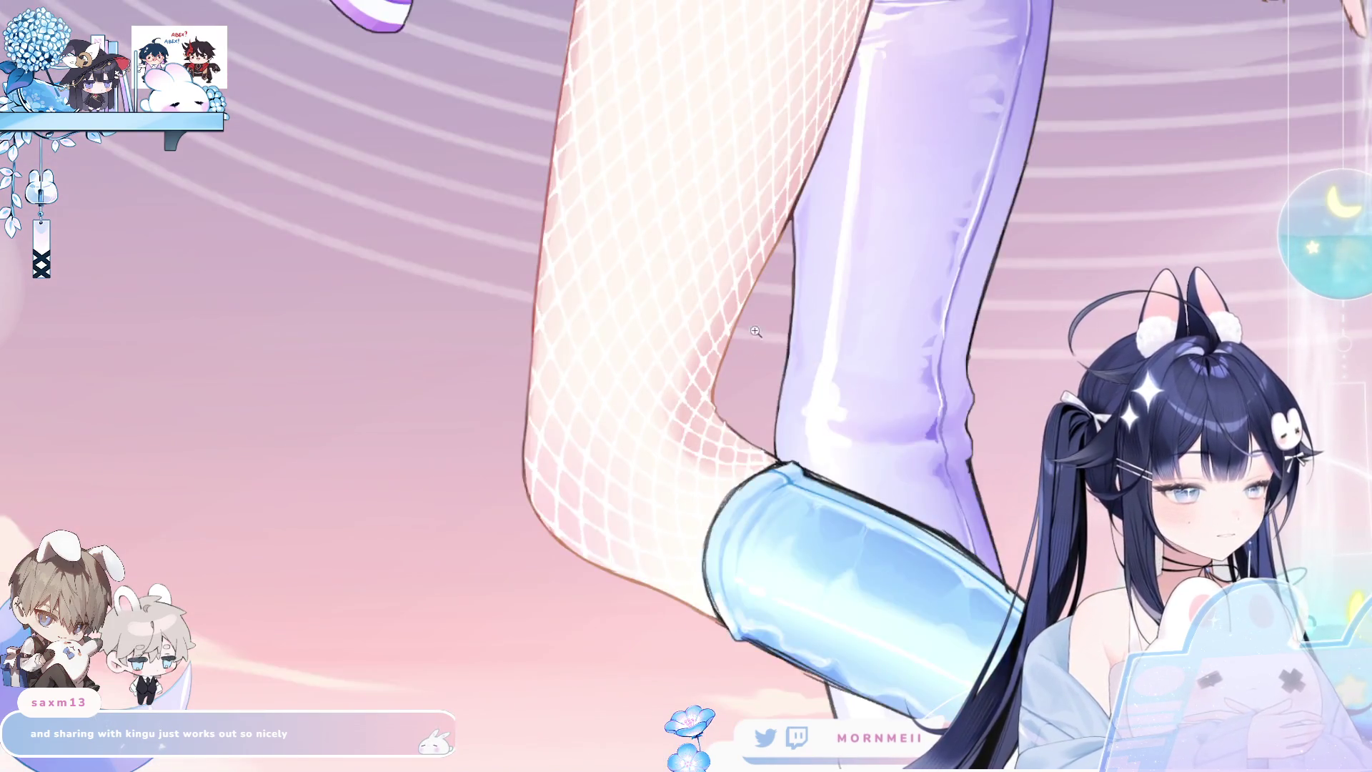
{"action": "left_click", "coordinate": [756, 330]}
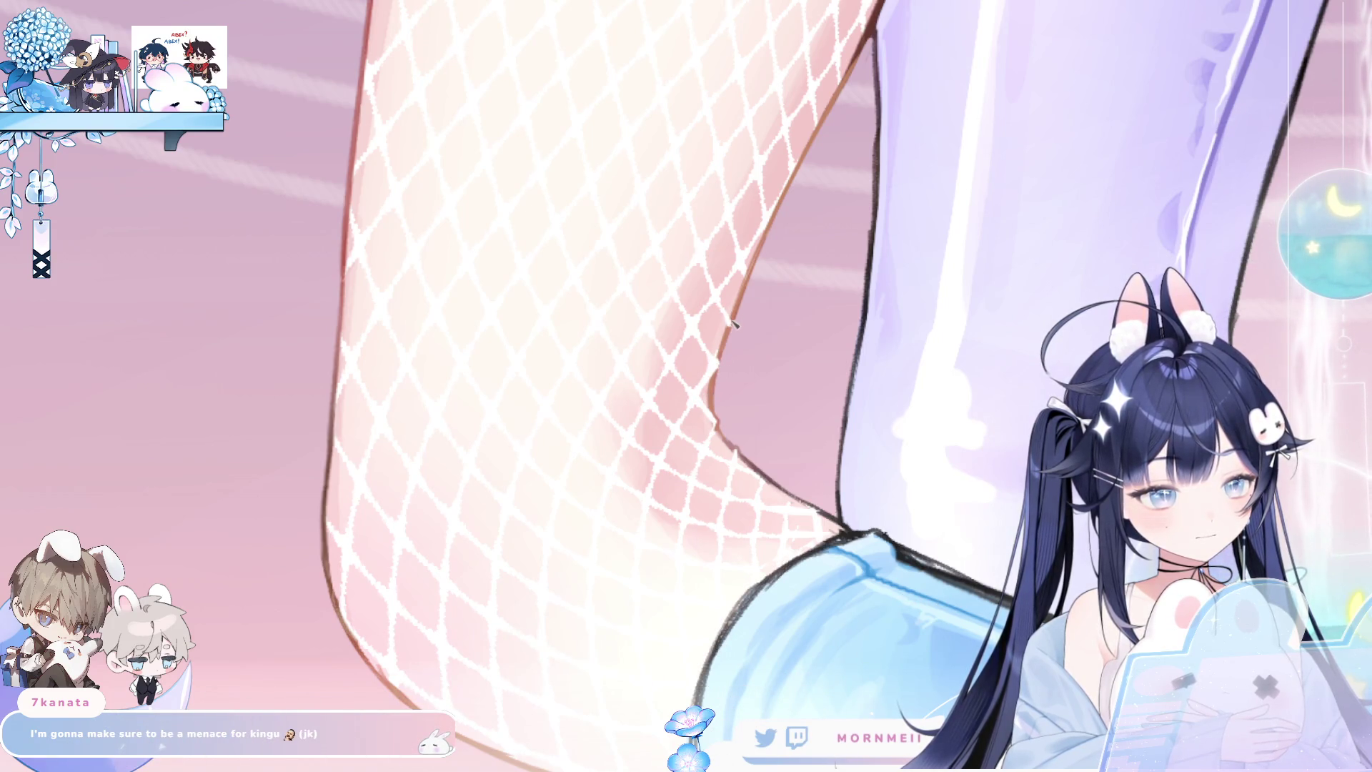
{"action": "key", "text": "Right"}
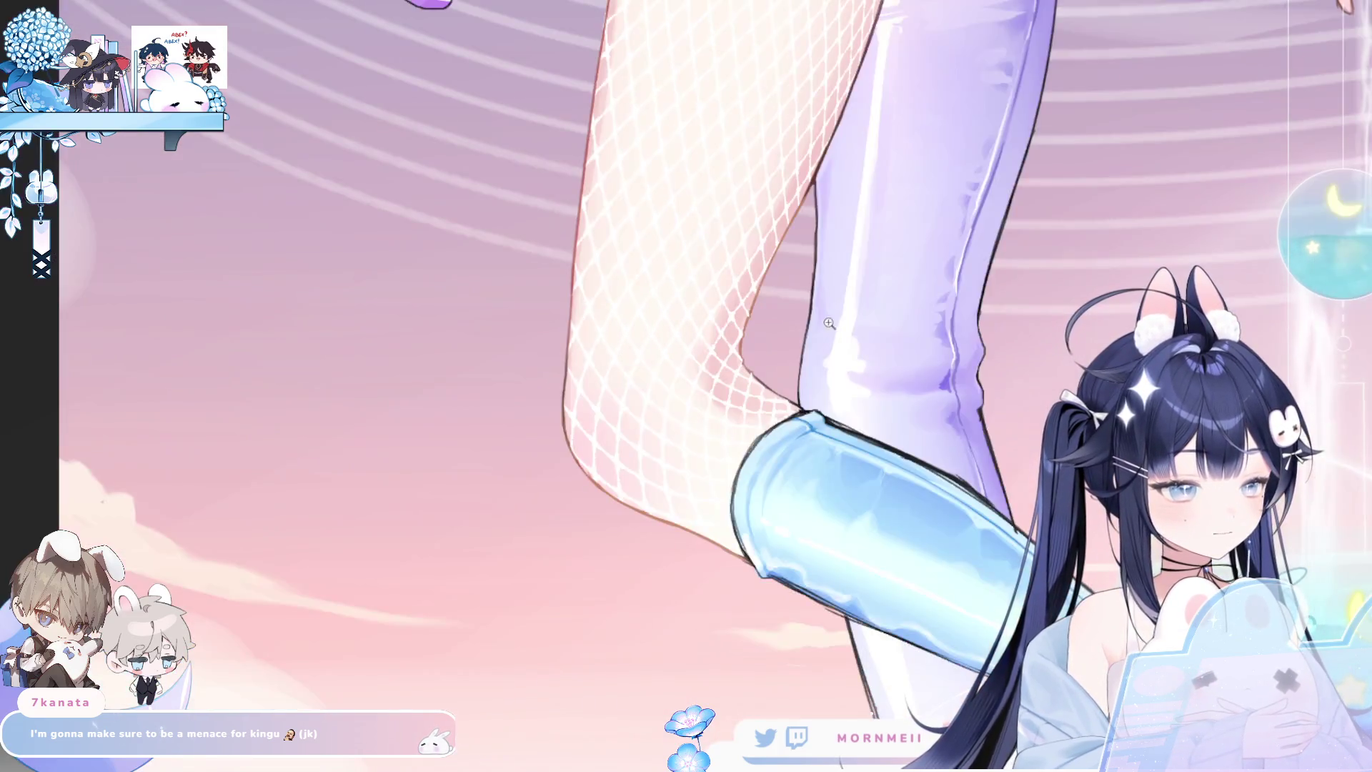
{"action": "left_click", "coordinate": [556, 495]}
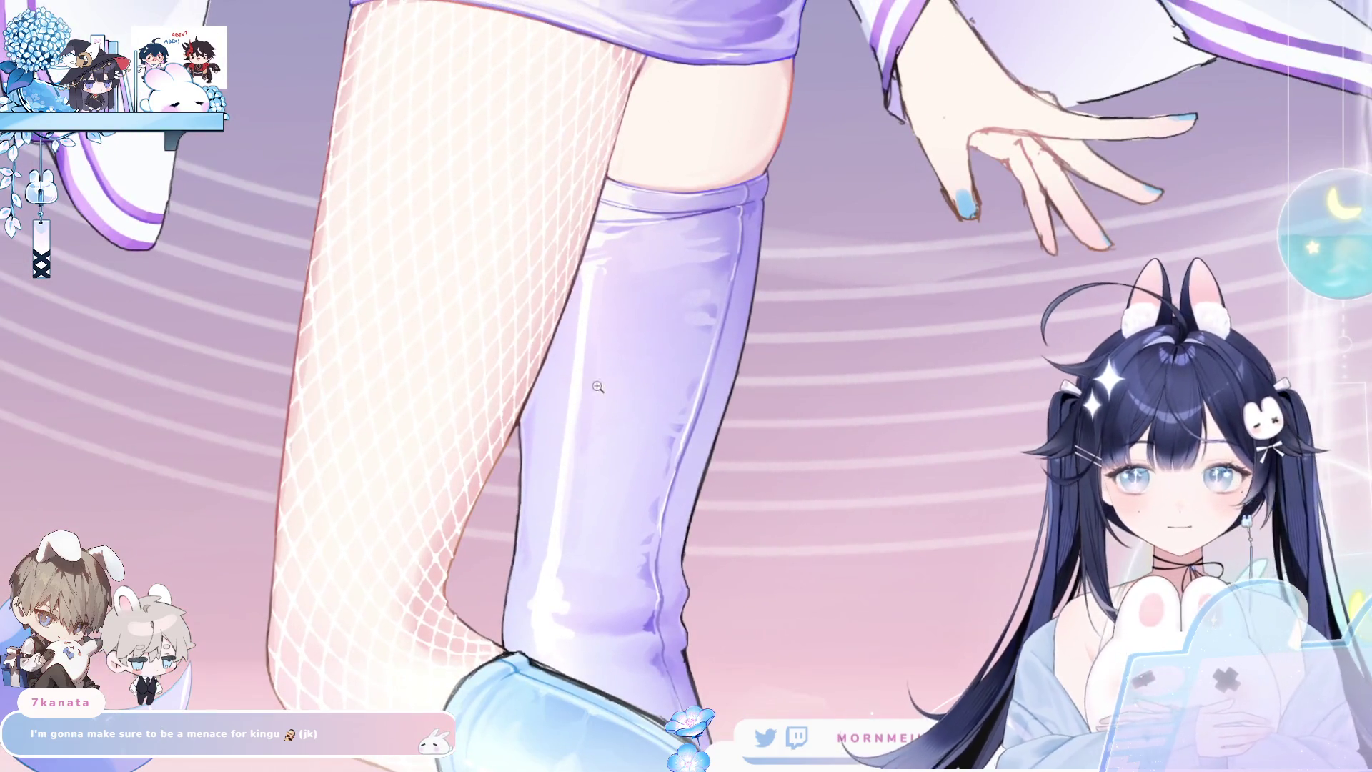
{"action": "left_click", "coordinate": [421, 595]}
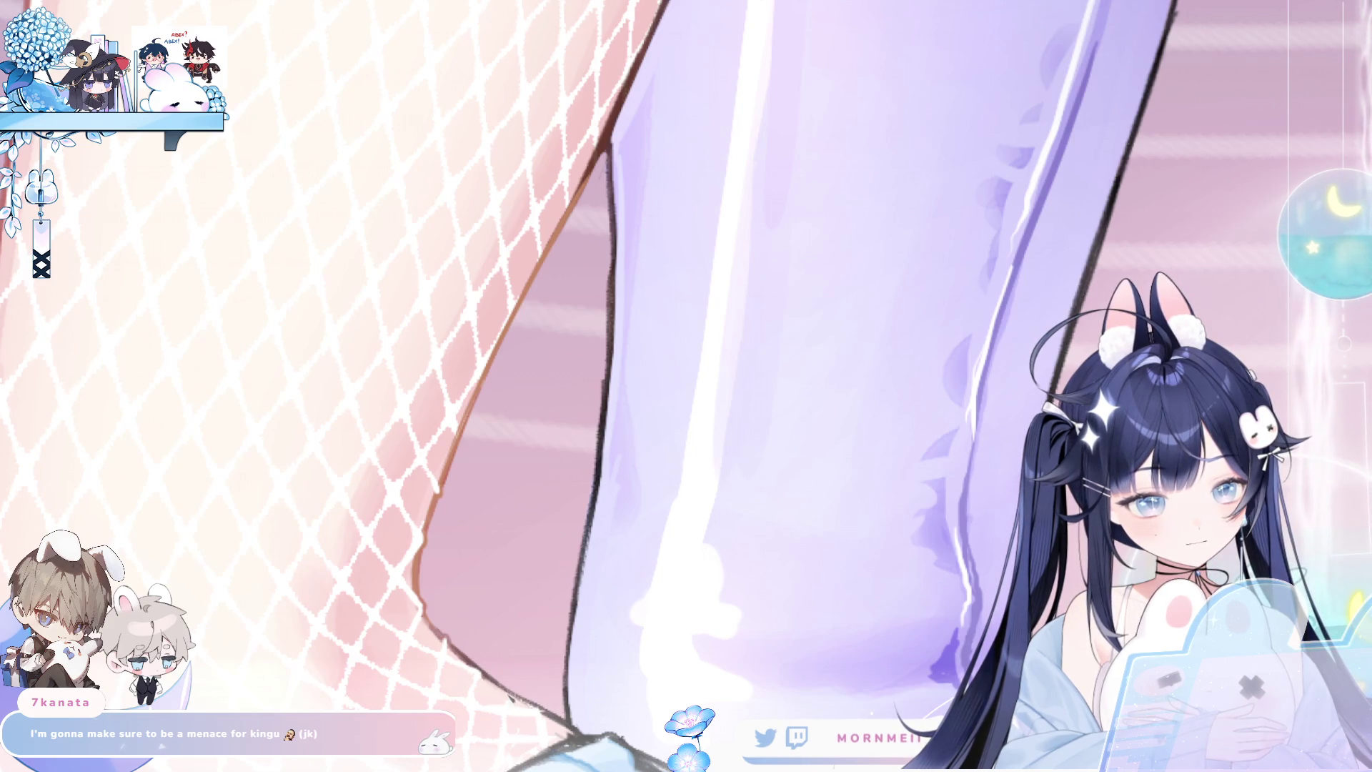
{"action": "left_click", "coordinate": [588, 539]}
{"action": "left_click", "coordinate": [700, 393]}
{"action": "scroll", "coordinate": [699, 394], "scroll_direction": "down", "scroll_amount": 3}
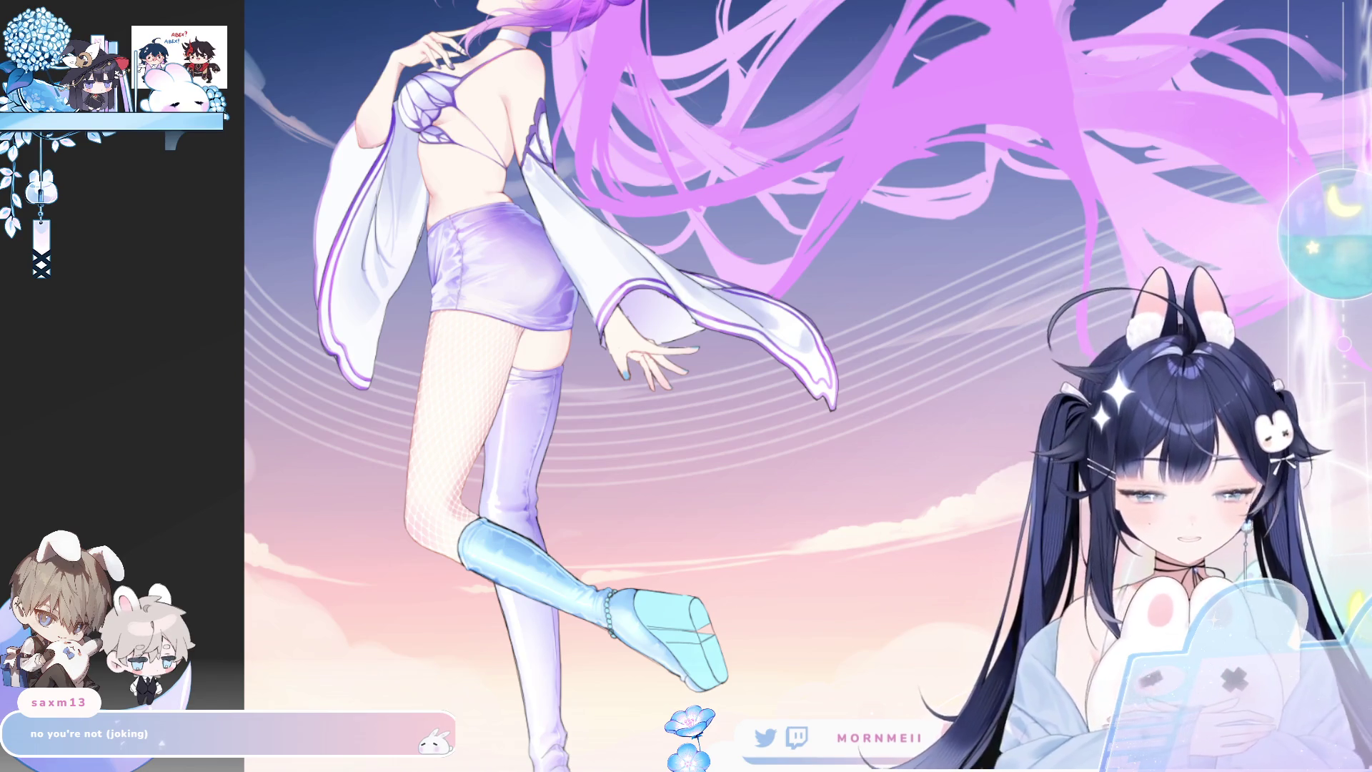
Paint soft light-blue strokes over the blue boot's left outline, then zoom out and unflip the view.
{"action": "left_click", "coordinate": [473, 485]}
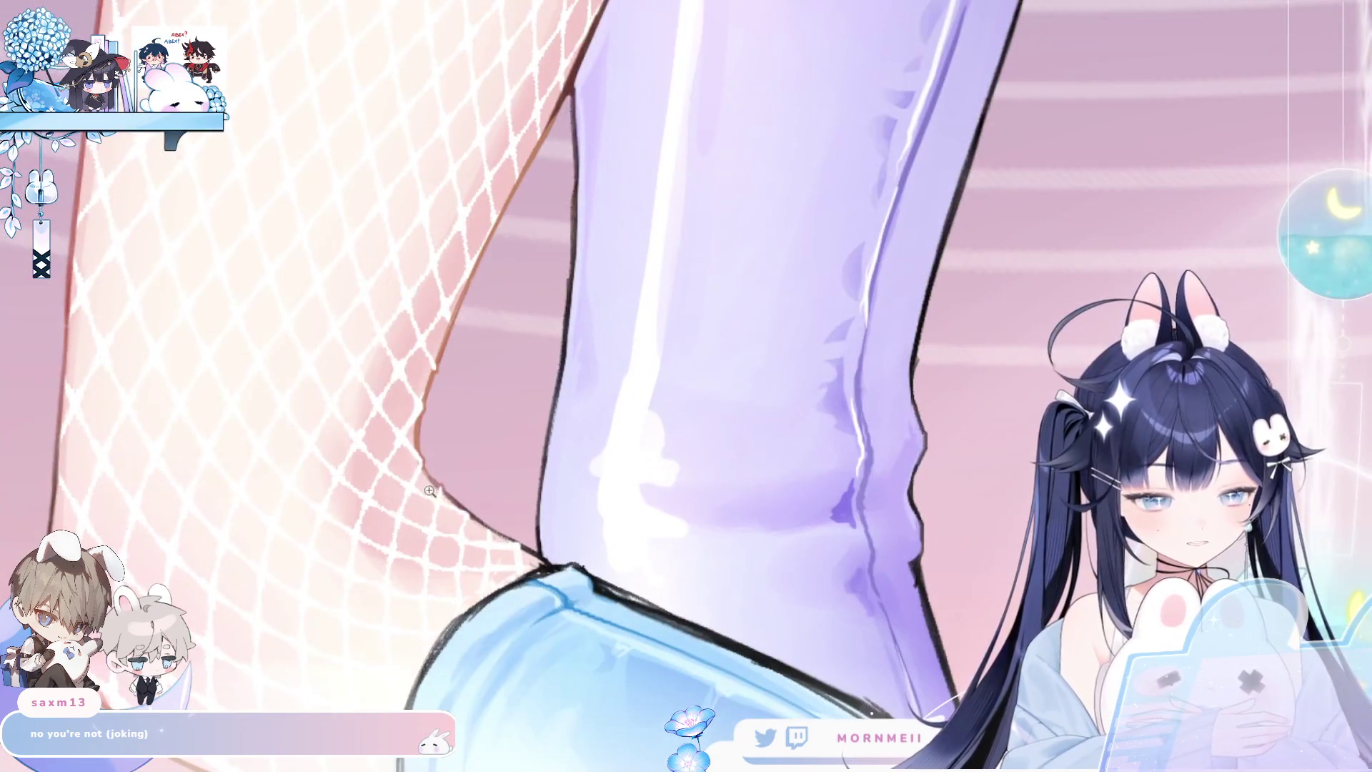
{"action": "left_click_drag", "start_coordinate": [369, 633], "coordinate": [470, 341]}
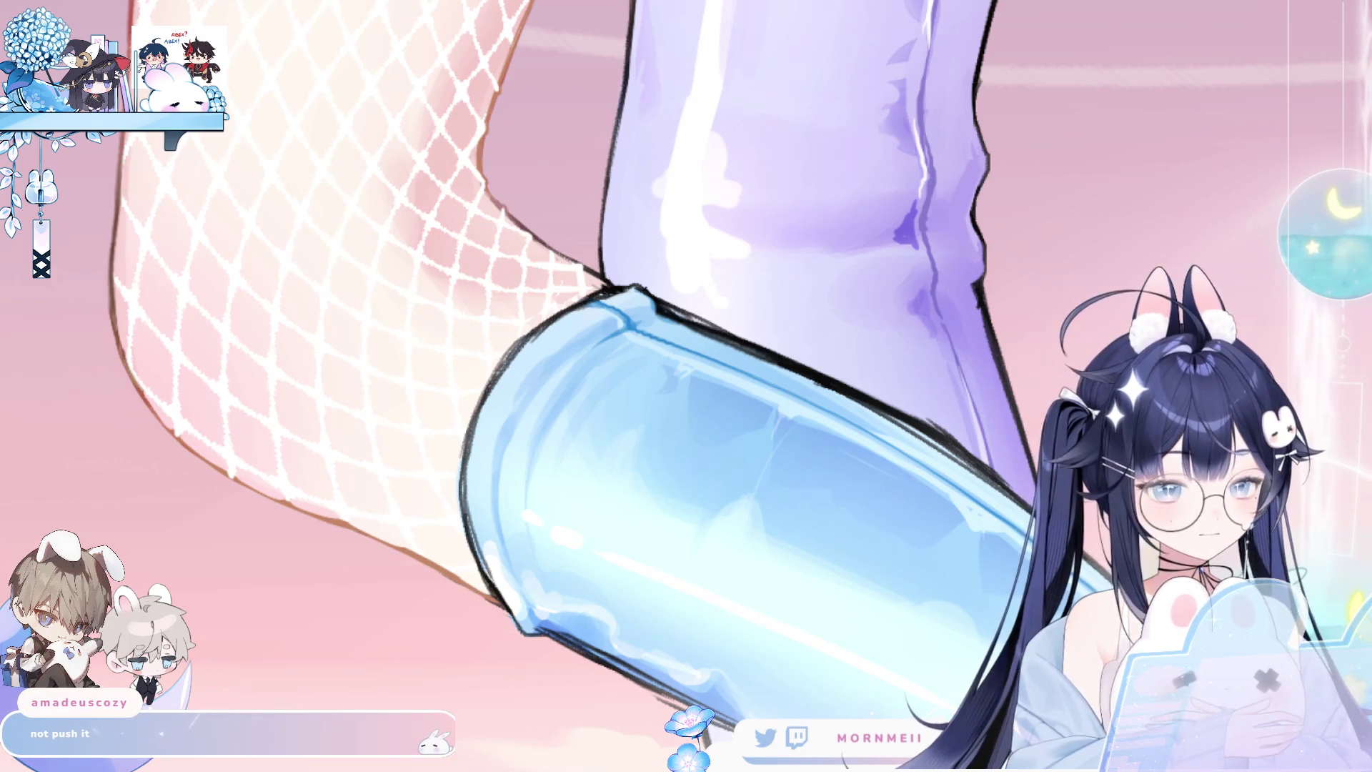
{"action": "left_click_drag", "start_coordinate": [449, 584], "coordinate": [353, 384]}
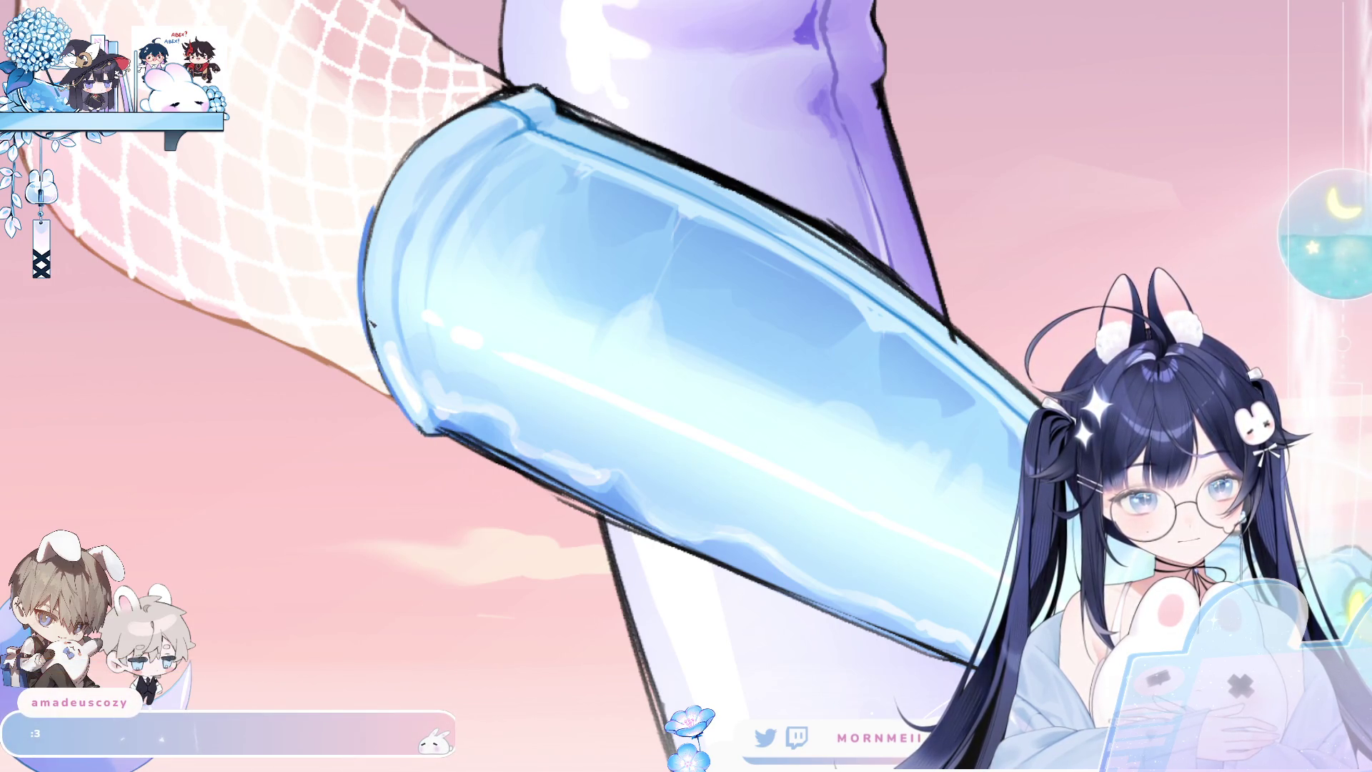
{"action": "left_click_drag", "start_coordinate": [370, 214], "coordinate": [366, 307]}
{"action": "mouse_move", "coordinate": [378, 365]}
{"action": "left_mouse_down"}
{"action": "mouse_move", "coordinate": [366, 243]}
{"action": "mouse_move", "coordinate": [393, 175]}
{"action": "mouse_move", "coordinate": [514, 91]}
{"action": "left_mouse_up"}
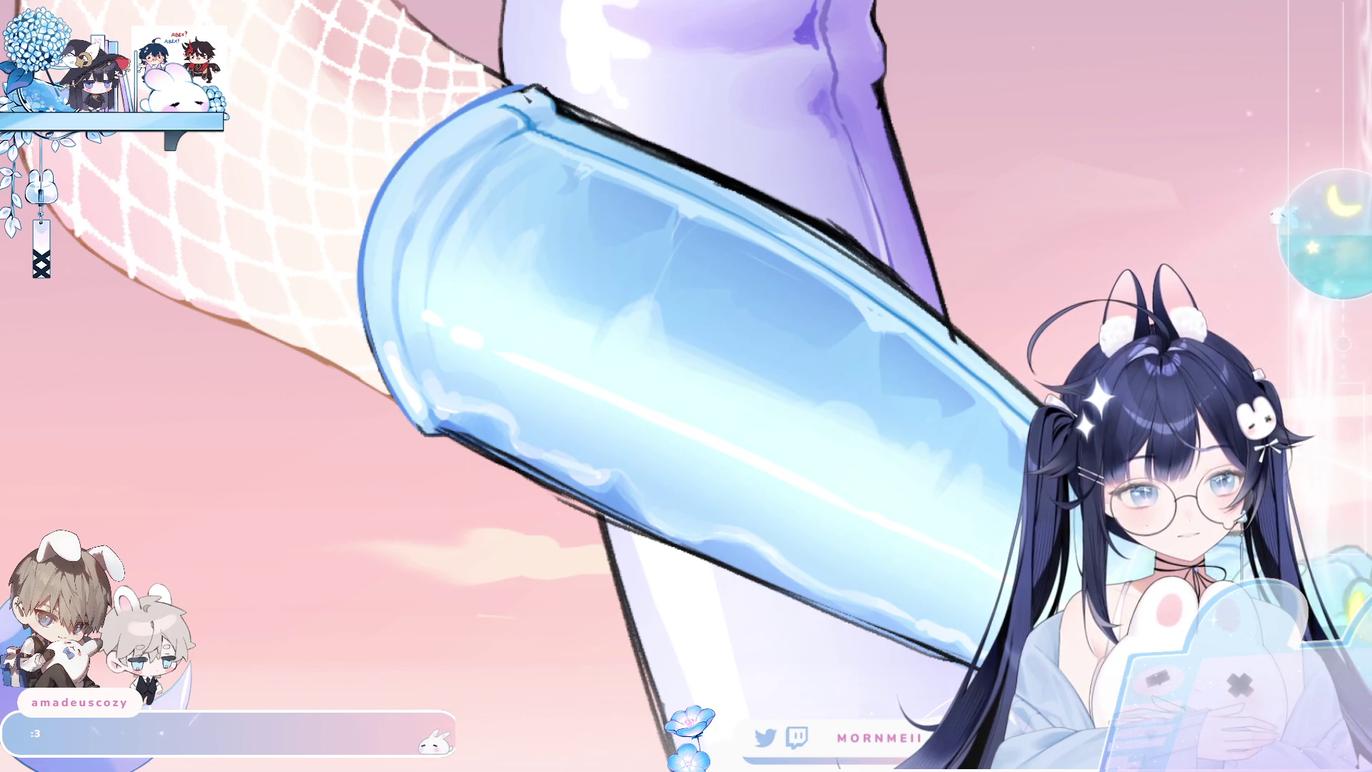
{"action": "mouse_move", "coordinate": [392, 374]}
{"action": "left_mouse_down"}
{"action": "mouse_move", "coordinate": [375, 227]}
{"action": "mouse_move", "coordinate": [408, 151]}
{"action": "mouse_move", "coordinate": [541, 89]}
{"action": "left_mouse_up"}
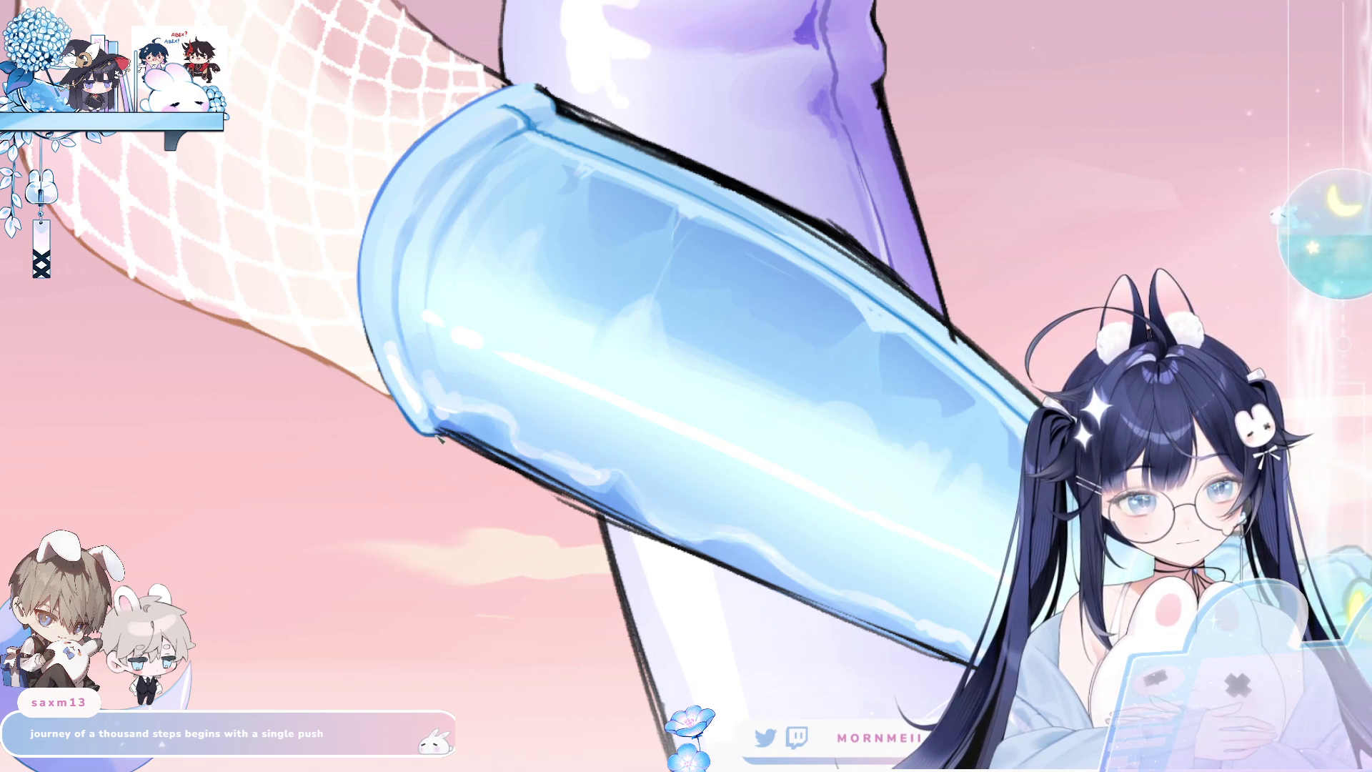
{"action": "key", "text": "ctrl+0"}
Check the upper leg mirrored and normal, then paint a thin blue line down the boot's edge.
{"action": "key", "text": "h"}
{"action": "key", "text": "h"}
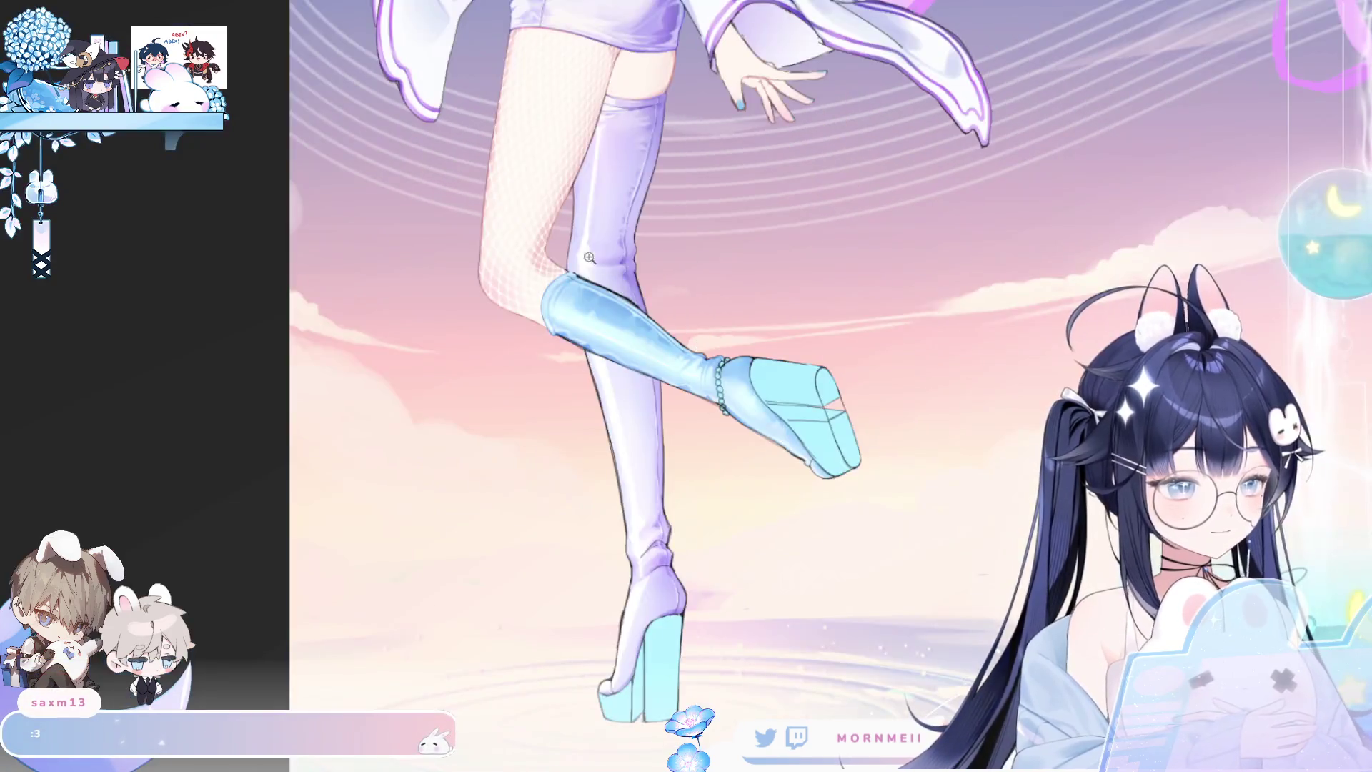
{"action": "left_click", "coordinate": [756, 120]}
{"action": "key", "text": "h"}
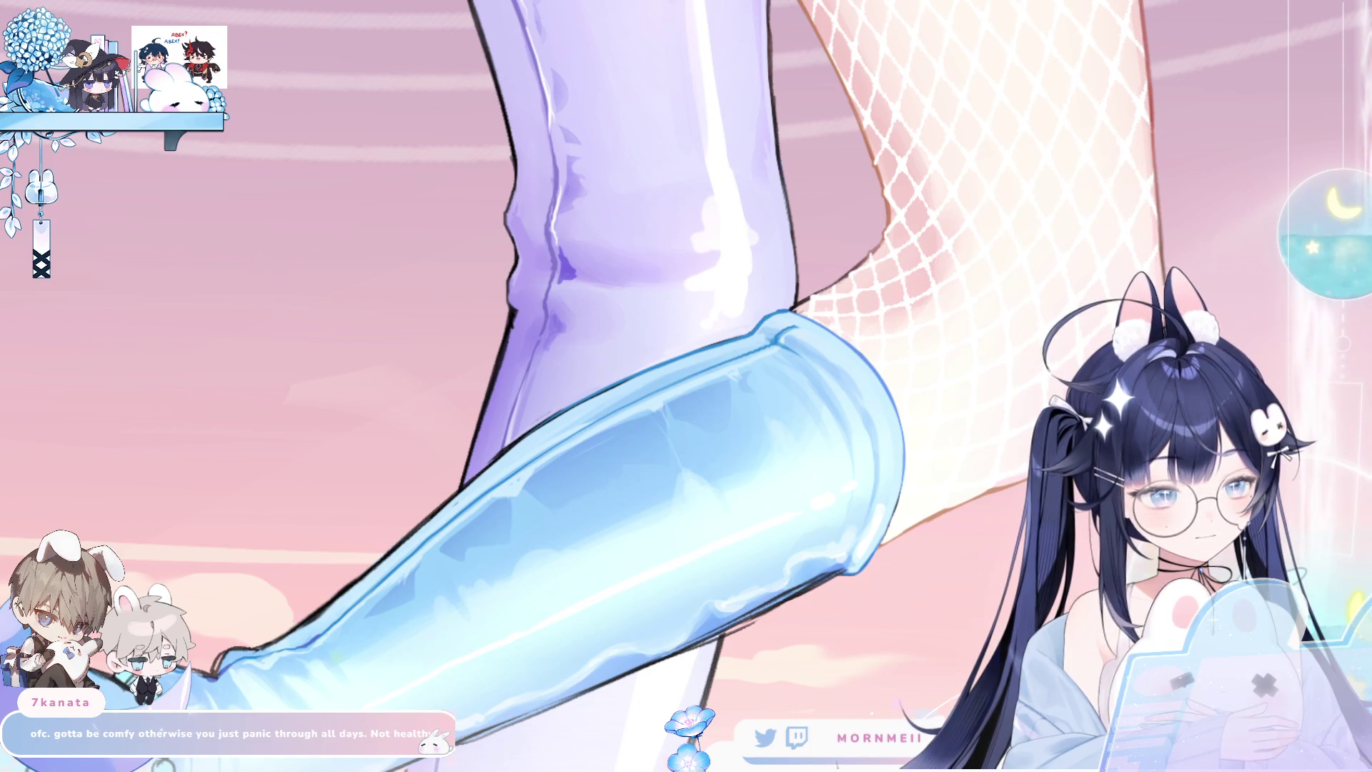
{"action": "key", "text": "m"}
{"action": "key", "text": "m"}
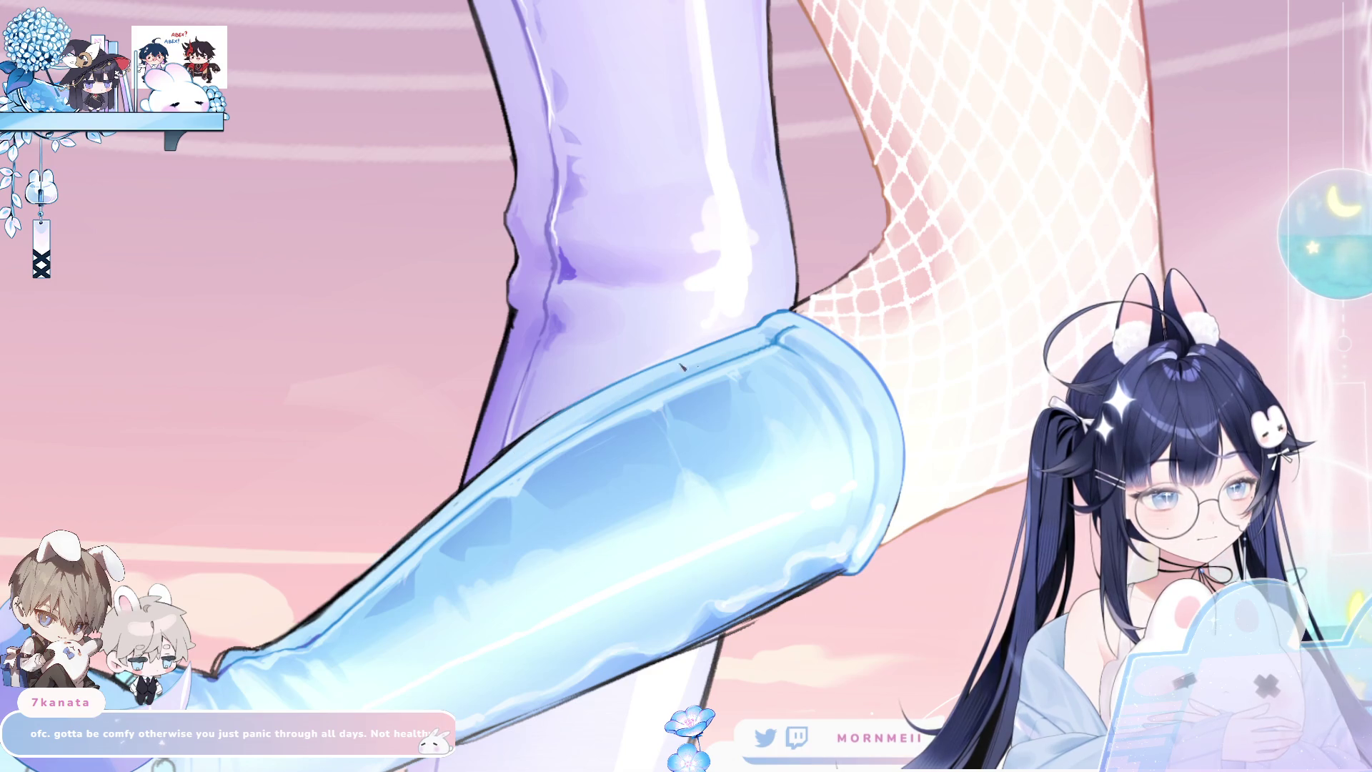
{"action": "scroll", "coordinate": [665, 372], "scroll_direction": "down", "scroll_amount": 5}
{"action": "key", "text": "h"}
{"action": "key", "text": "h"}
{"action": "scroll", "coordinate": [769, 381], "scroll_direction": "down", "scroll_amount": 5}
{"action": "key", "text": "h"}
{"action": "key", "text": "h"}
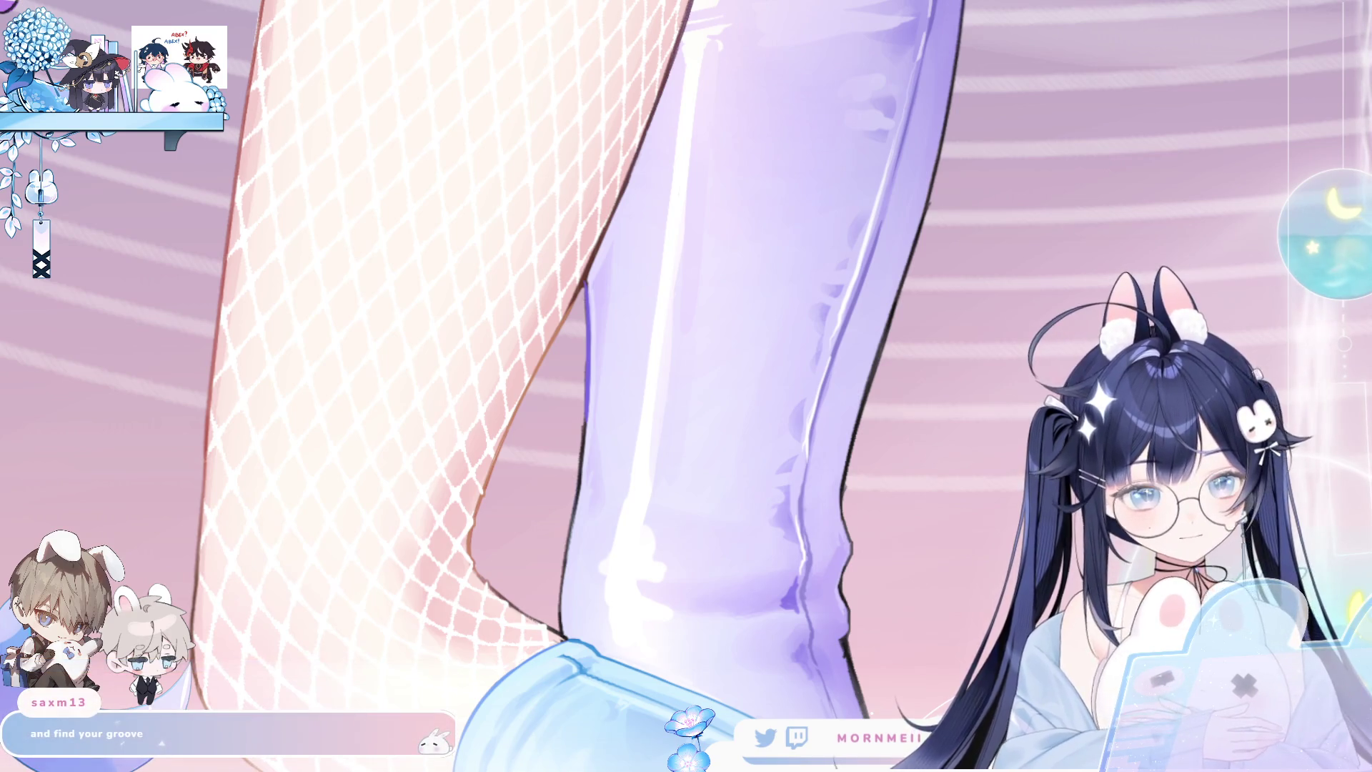
{"action": "left_click_drag", "start_coordinate": [586, 282], "coordinate": [567, 580]}
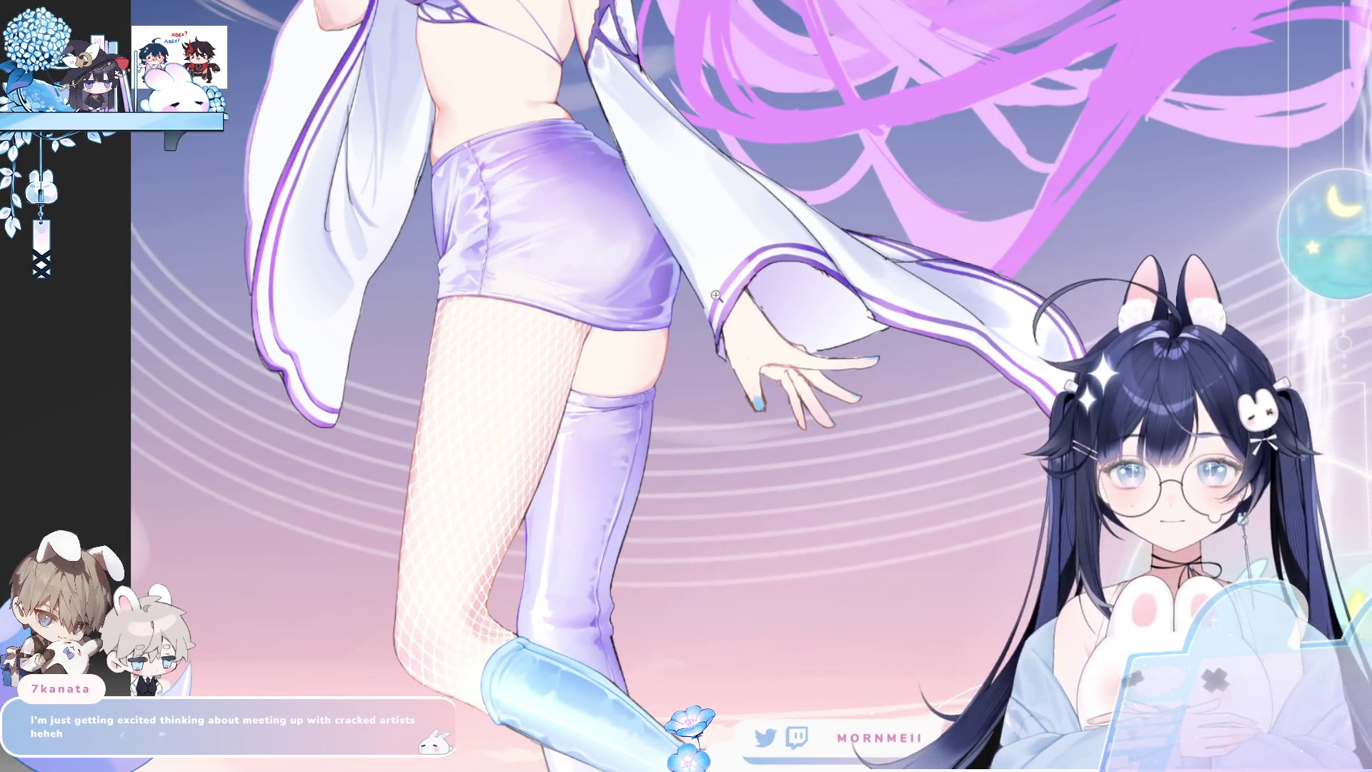
{"action": "left_click", "coordinate": [673, 282]}
{"action": "left_click", "coordinate": [748, 264]}
{"action": "scroll", "coordinate": [977, 214], "scroll_direction": "down", "scroll_amount": 2}
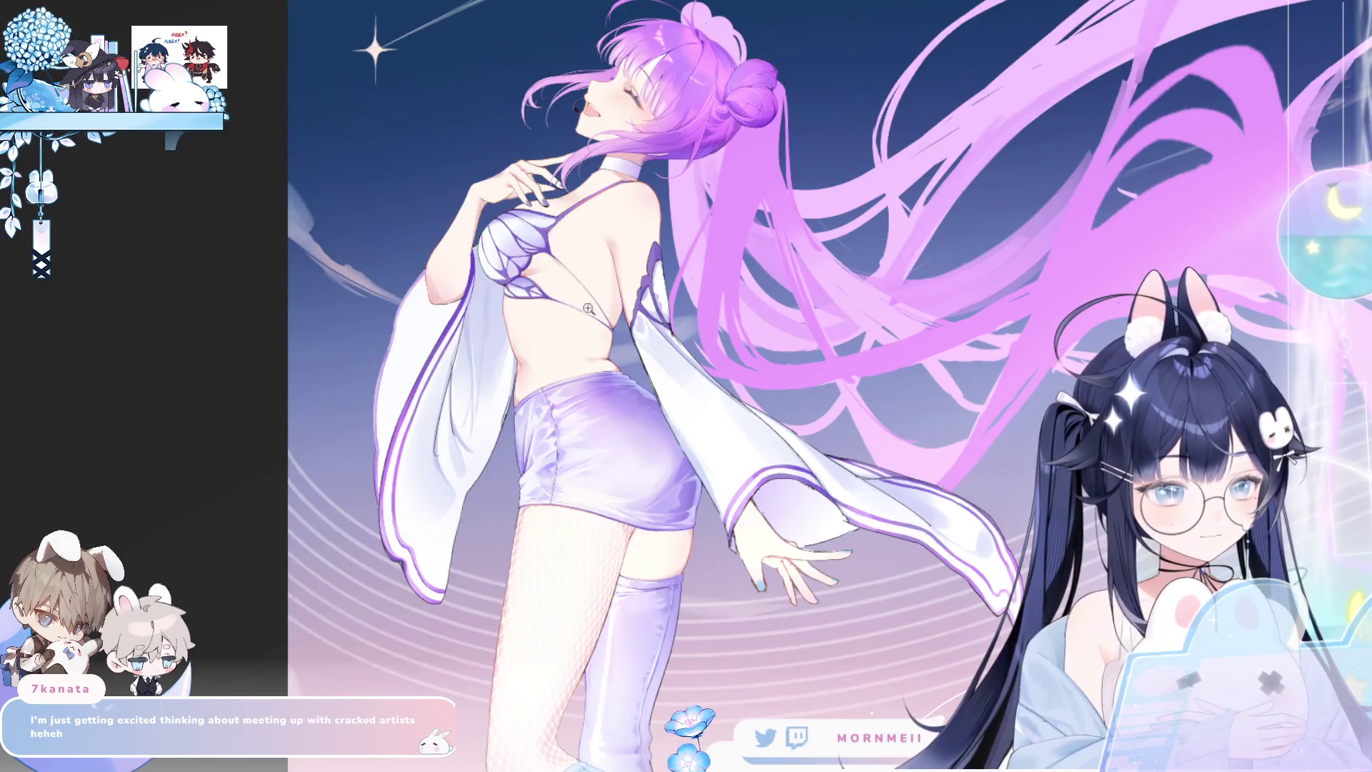
{"action": "scroll", "coordinate": [603, 231], "scroll_direction": "up", "scroll_amount": 4}
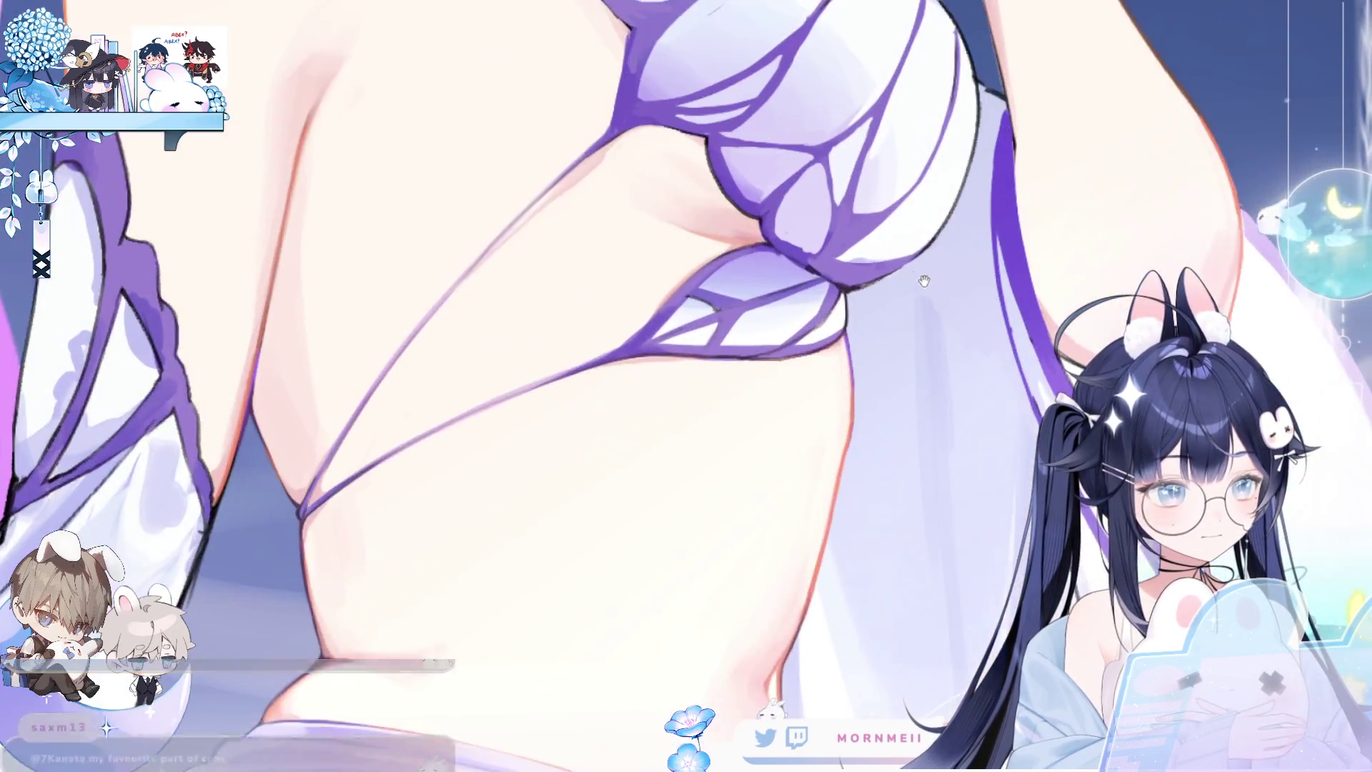
{"action": "left_click_drag", "start_coordinate": [924, 281], "coordinate": [846, 437]}
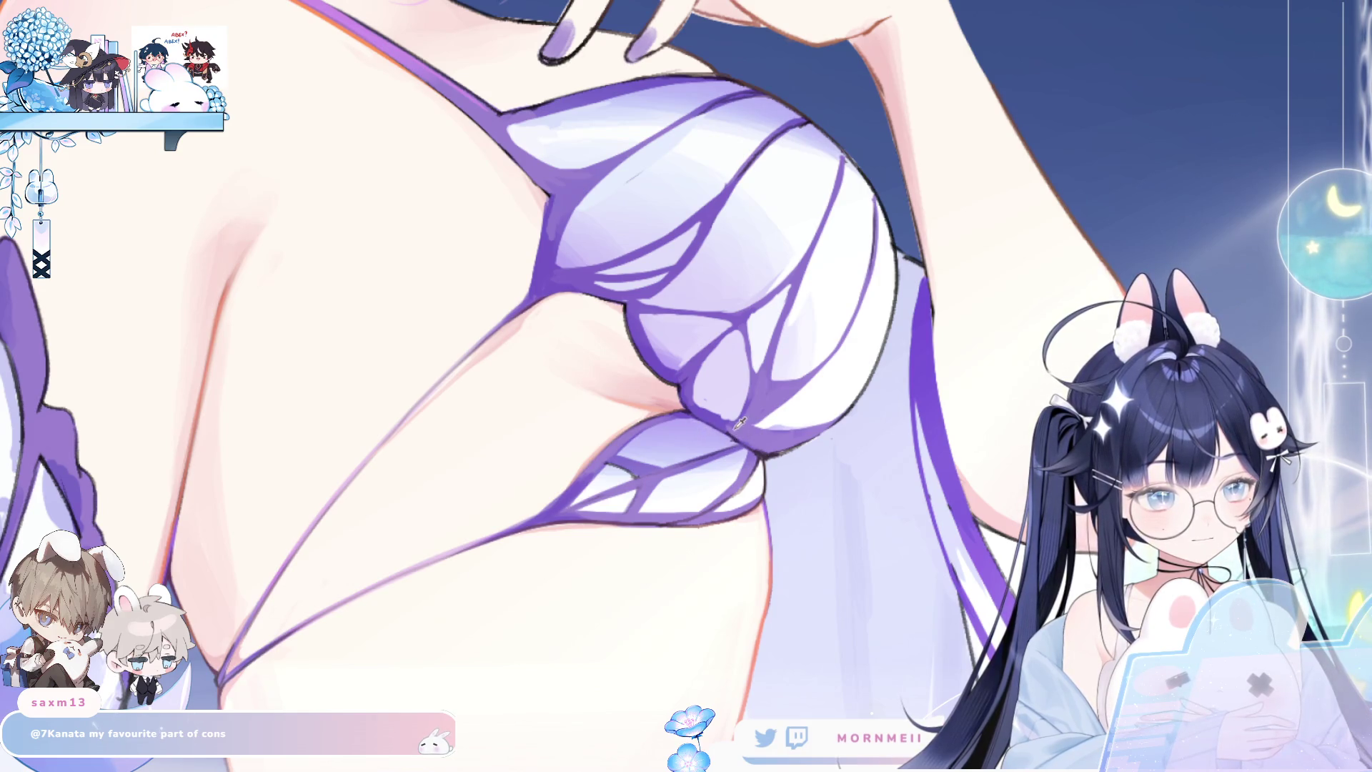
{"action": "key", "text": "h"}
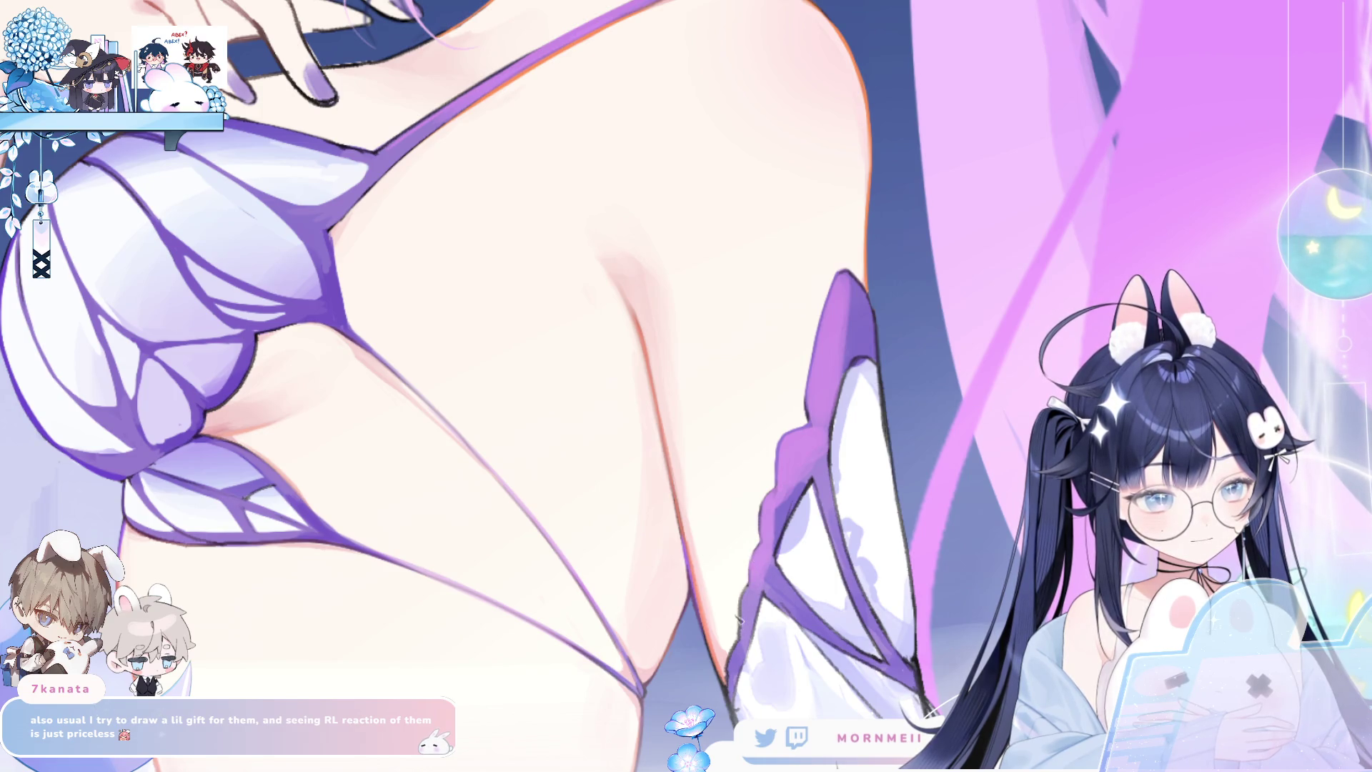
{"action": "scroll", "coordinate": [791, 468], "scroll_direction": "down", "scroll_amount": 3}
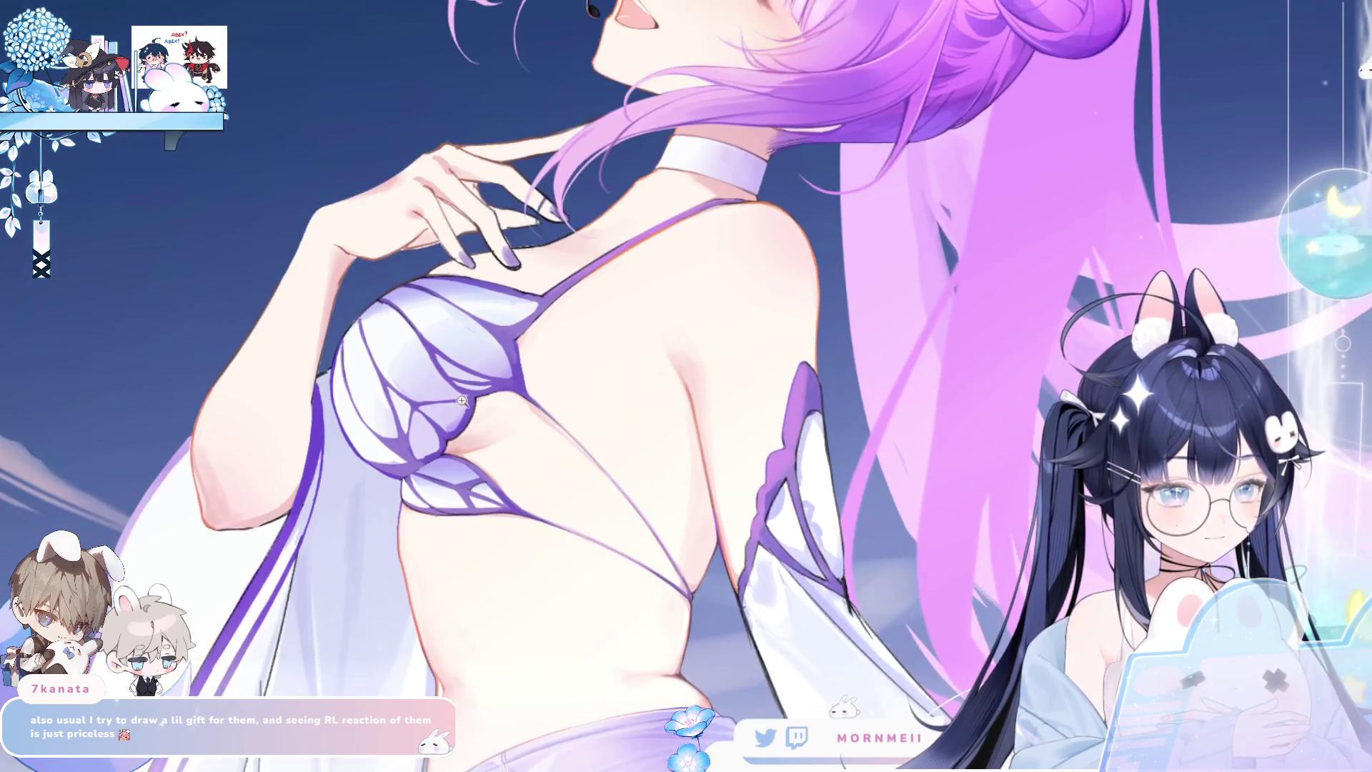
{"action": "left_click", "coordinate": [473, 408]}
{"action": "key", "text": "m"}
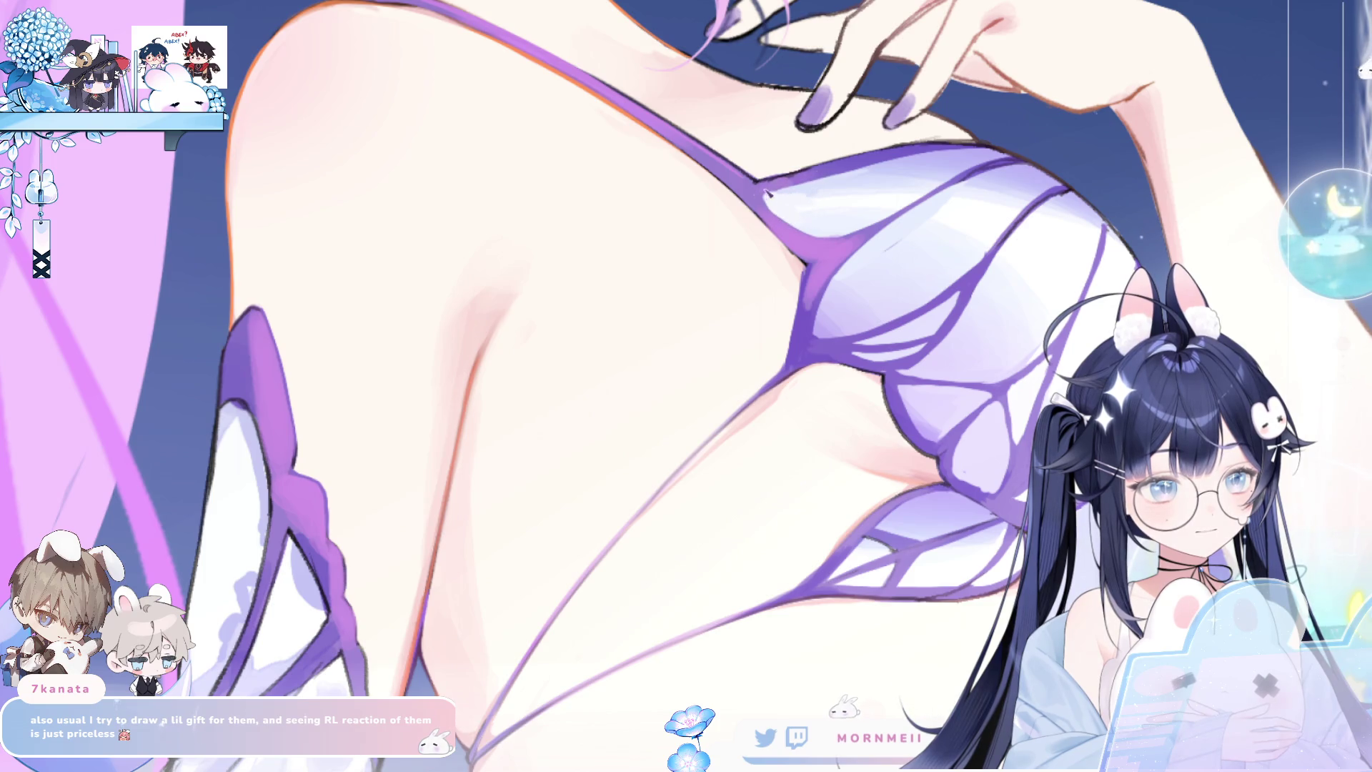
{"action": "key", "text": "m"}
{"action": "key", "text": "m"}
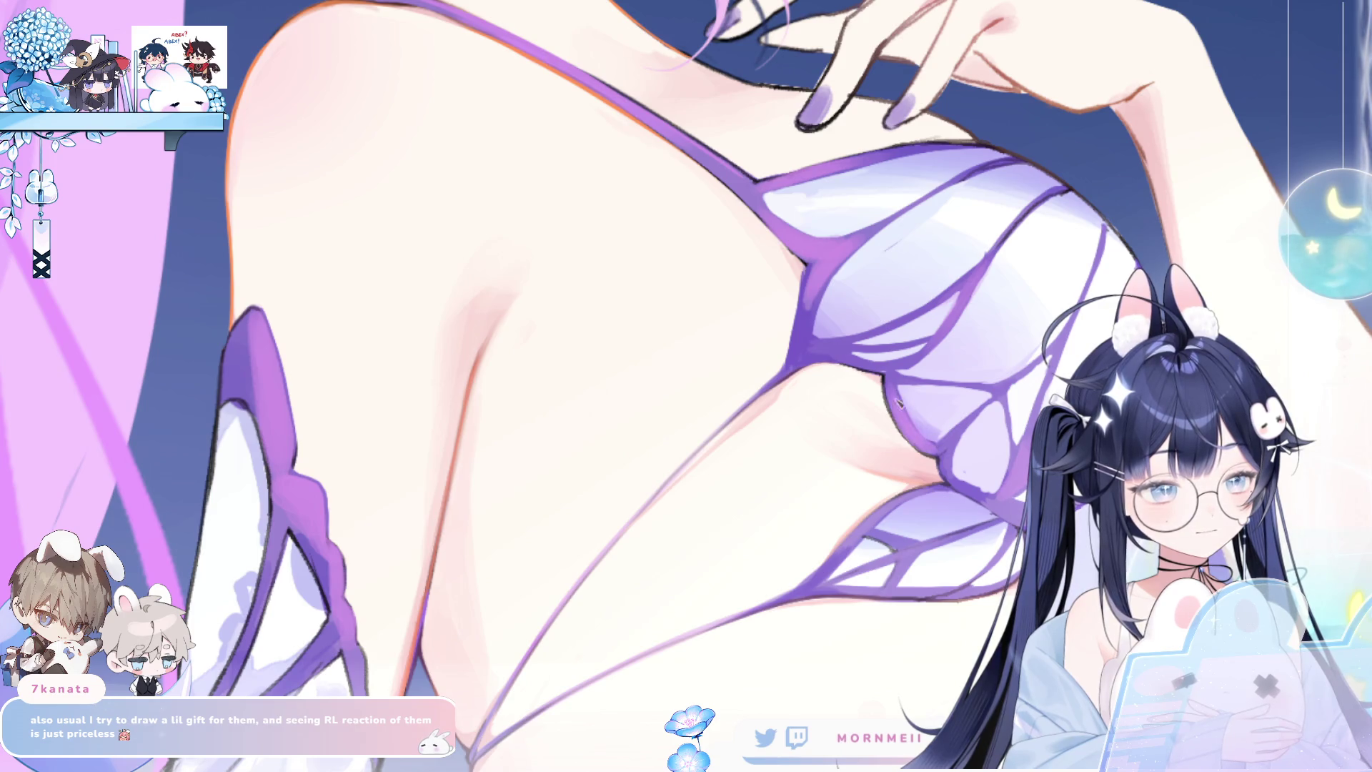
{"action": "key", "text": "m"}
{"action": "key", "text": "m"}
{"action": "key", "text": "2"}
{"action": "key", "text": "m"}
{"action": "key", "text": "m"}
{"action": "key", "text": "m"}
{"action": "scroll", "coordinate": [920, 454], "scroll_direction": "up", "scroll_amount": 3}
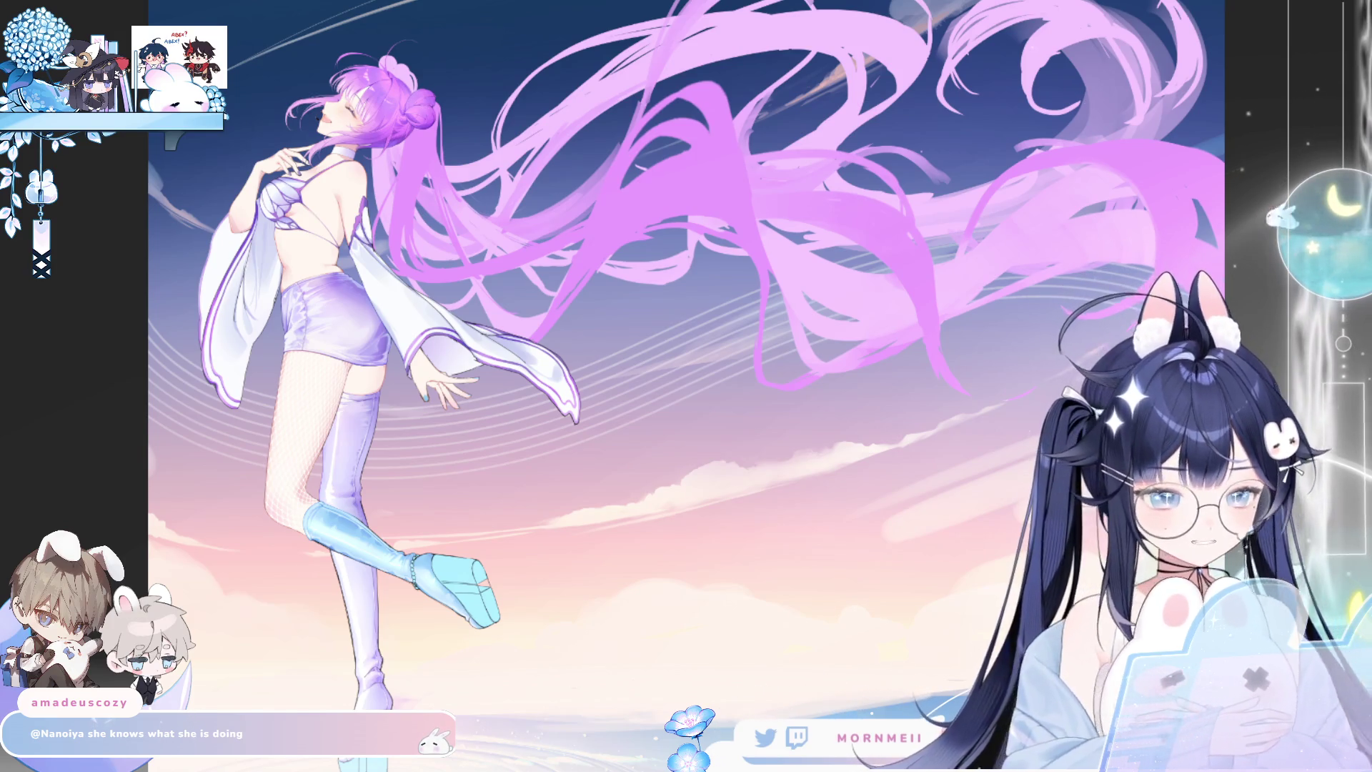
{"action": "left_click", "coordinate": [342, 187]}
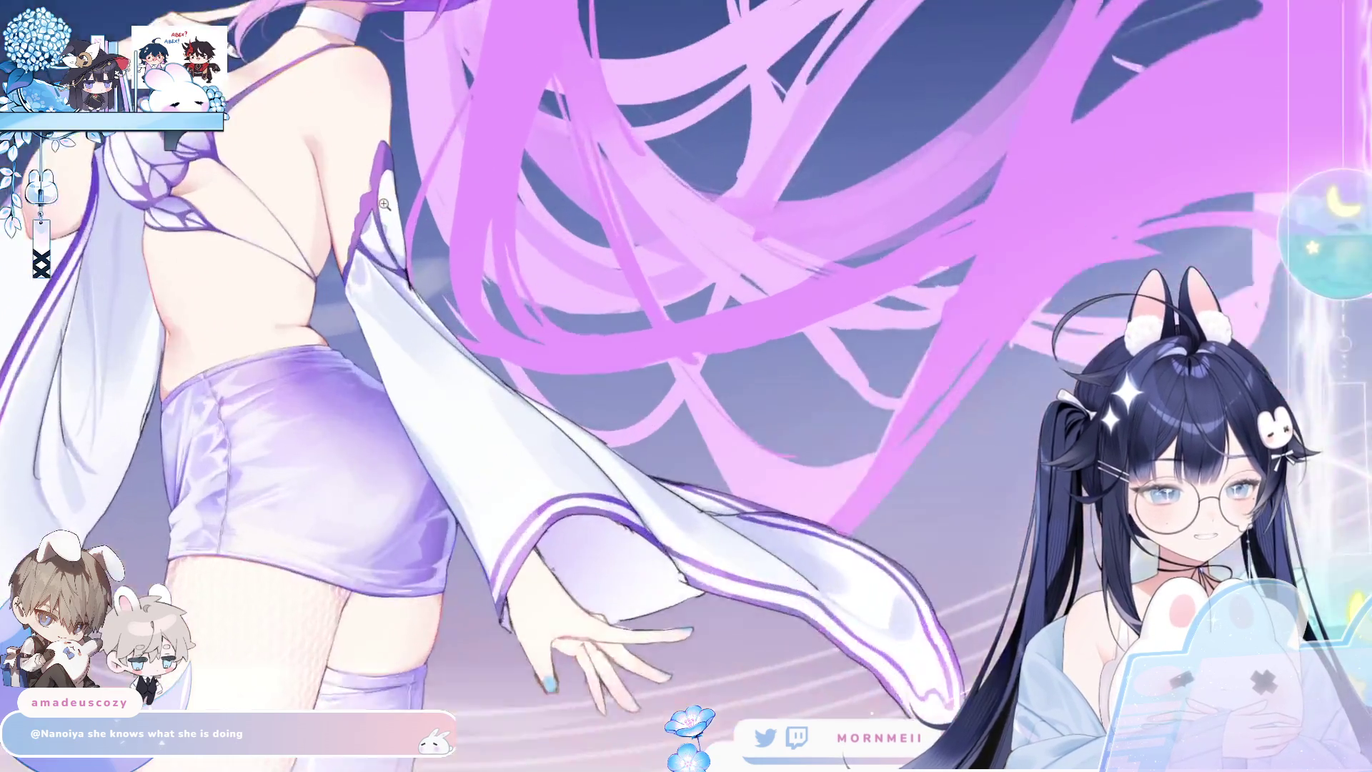
{"action": "left_click", "coordinate": [369, 204]}
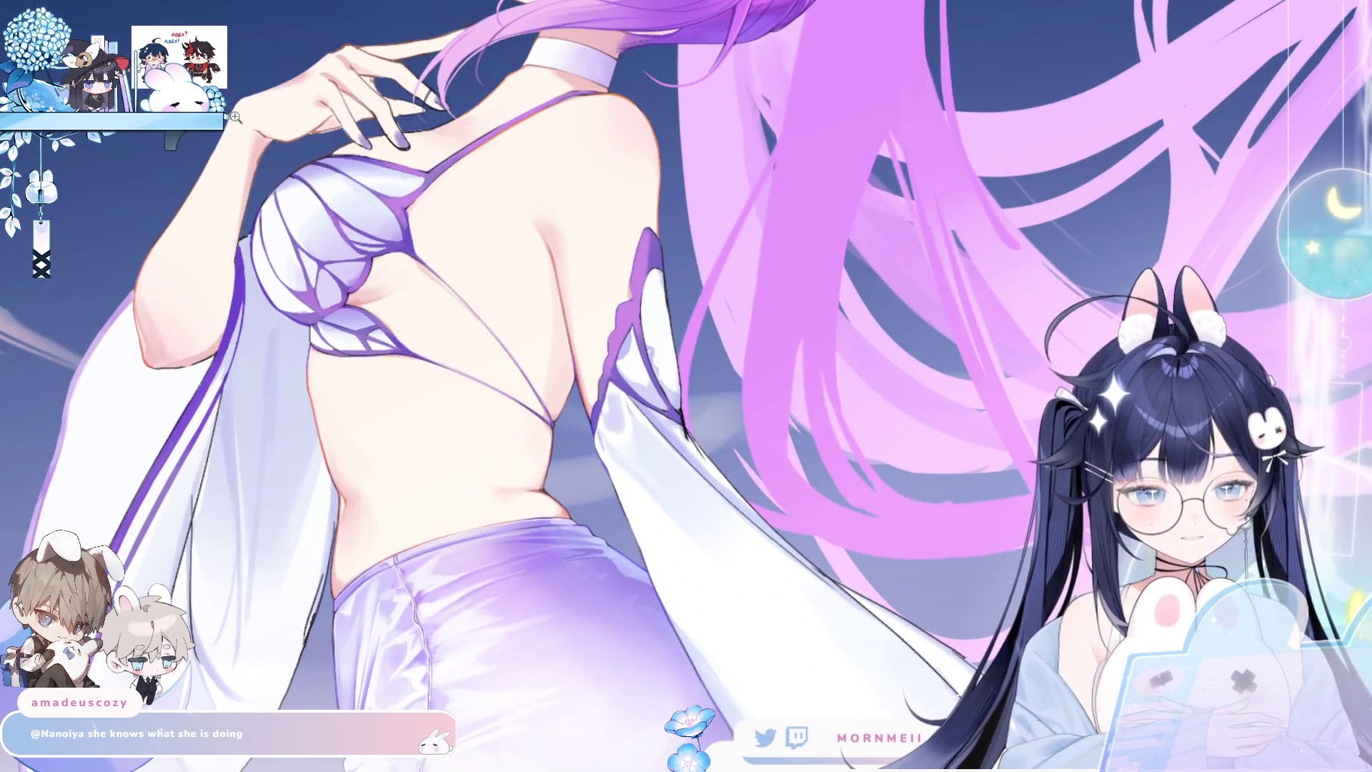
{"action": "left_click", "coordinate": [238, 116]}
{"action": "scroll", "coordinate": [287, 293], "scroll_direction": "up", "scroll_amount": 3}
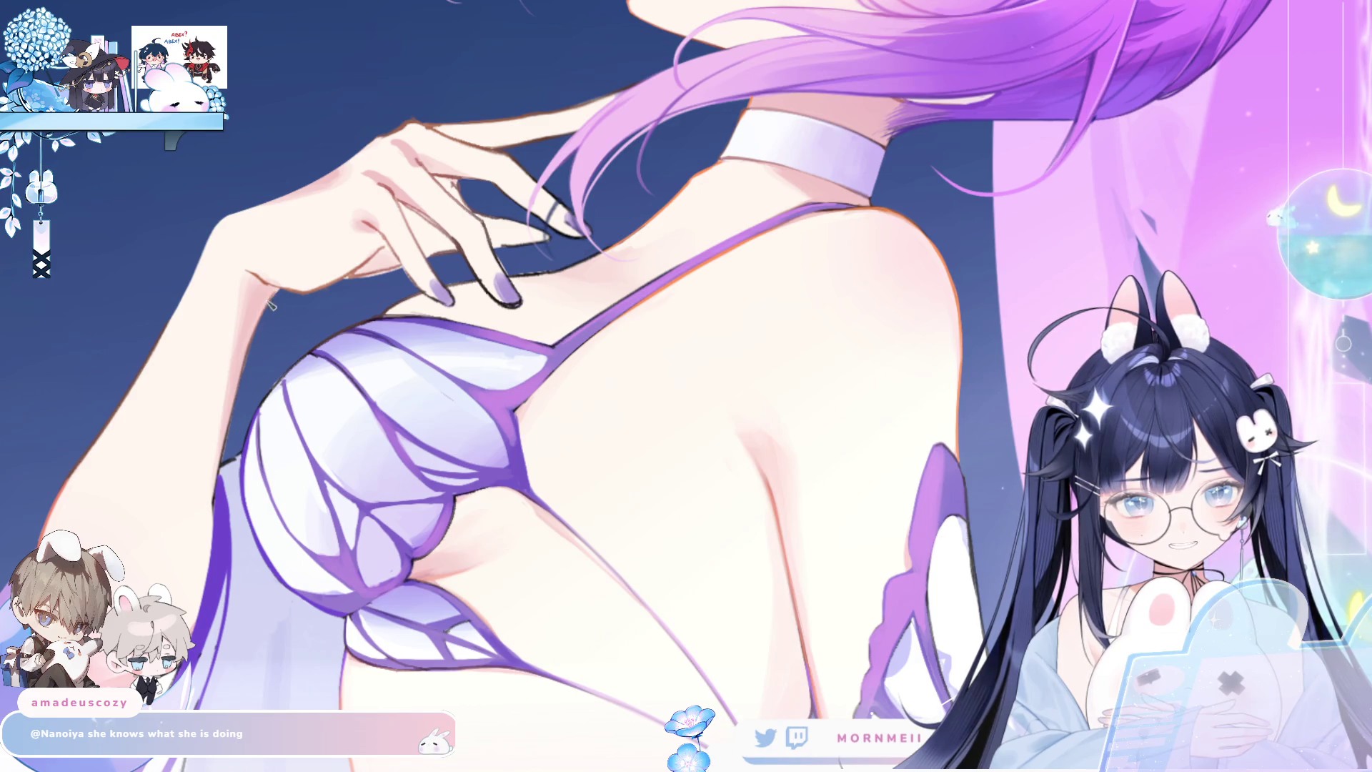
{"action": "left_click_drag", "start_coordinate": [547, 631], "coordinate": [534, 427]}
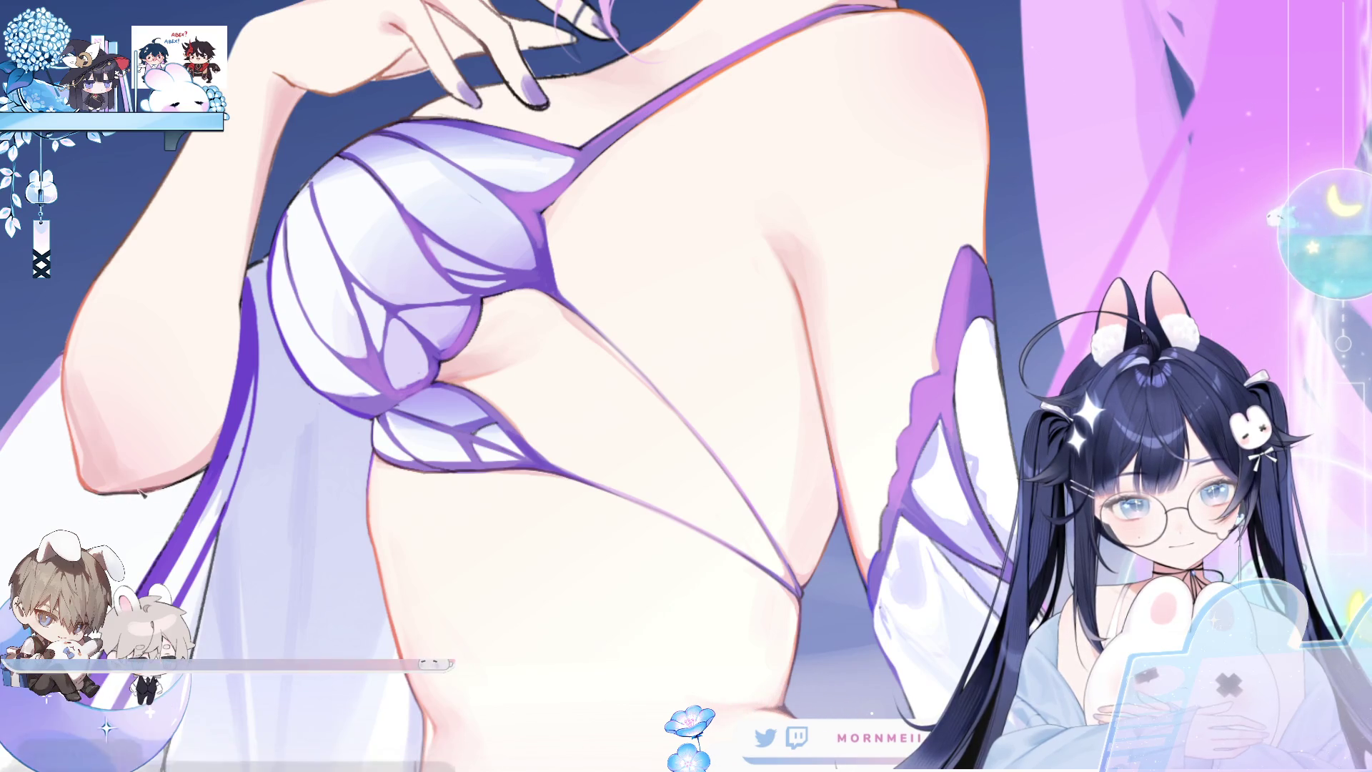
{"action": "left_click_drag", "start_coordinate": [622, 635], "coordinate": [722, 514]}
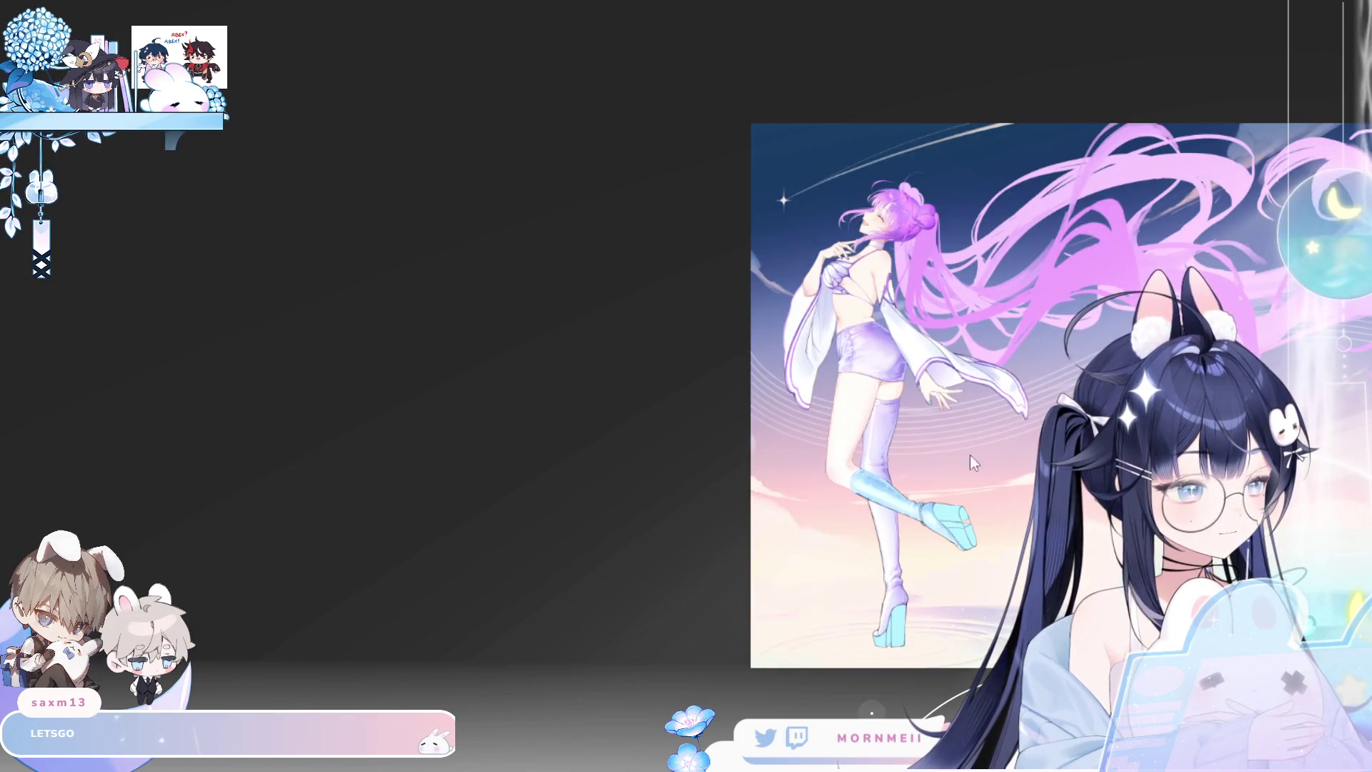
Zoom in on the skirt and legs, then zoom back out toward the full figure.
{"action": "scroll", "coordinate": [778, 408], "scroll_direction": "up", "scroll_amount": 5}
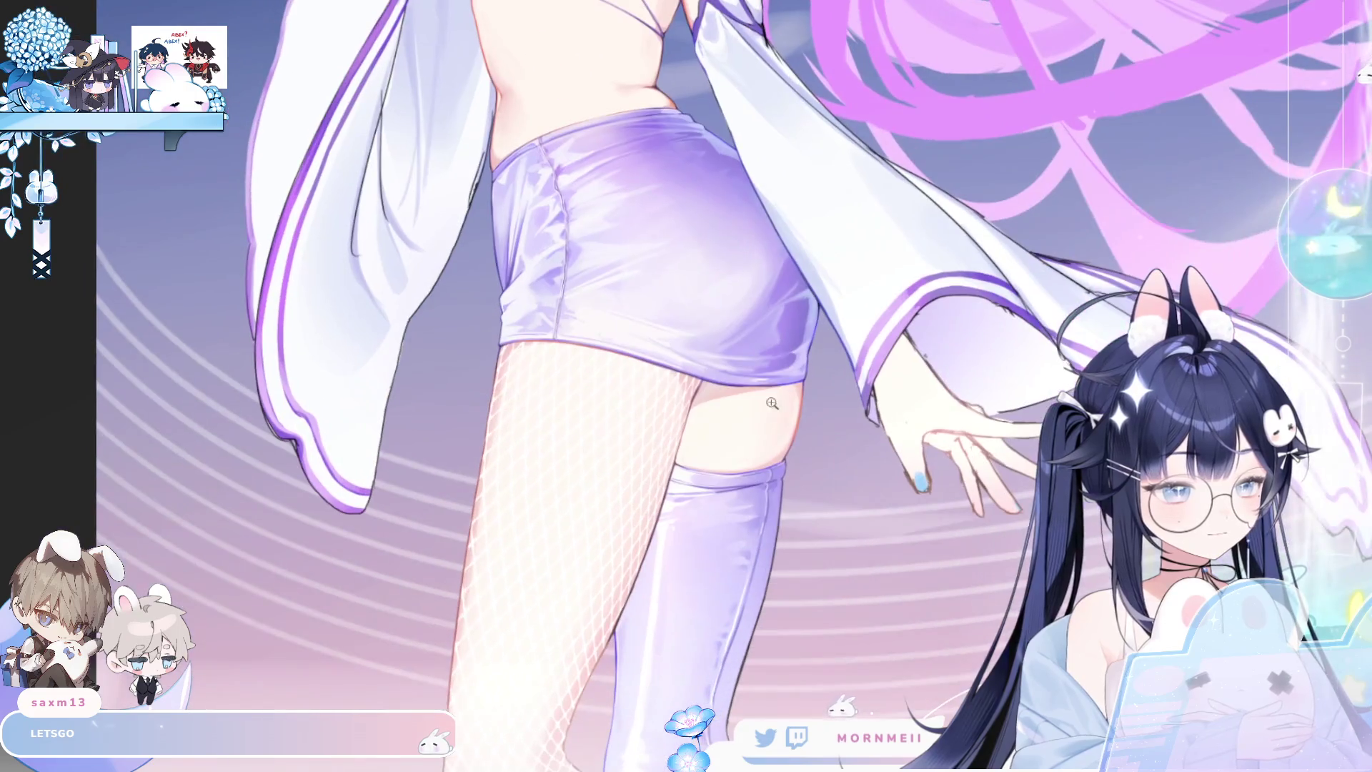
{"action": "scroll", "coordinate": [605, 127], "scroll_direction": "up", "scroll_amount": 2}
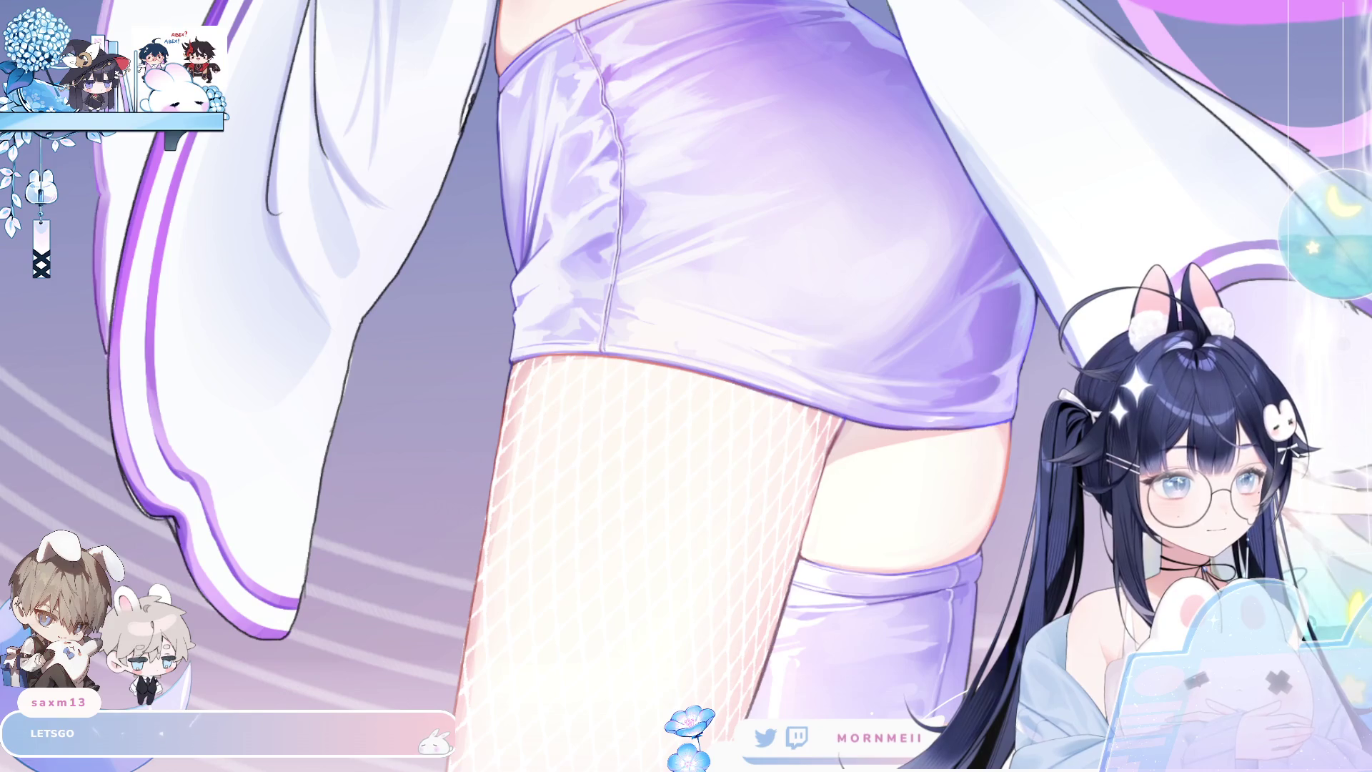
{"action": "scroll", "coordinate": [966, 425], "scroll_direction": "up", "scroll_amount": 1}
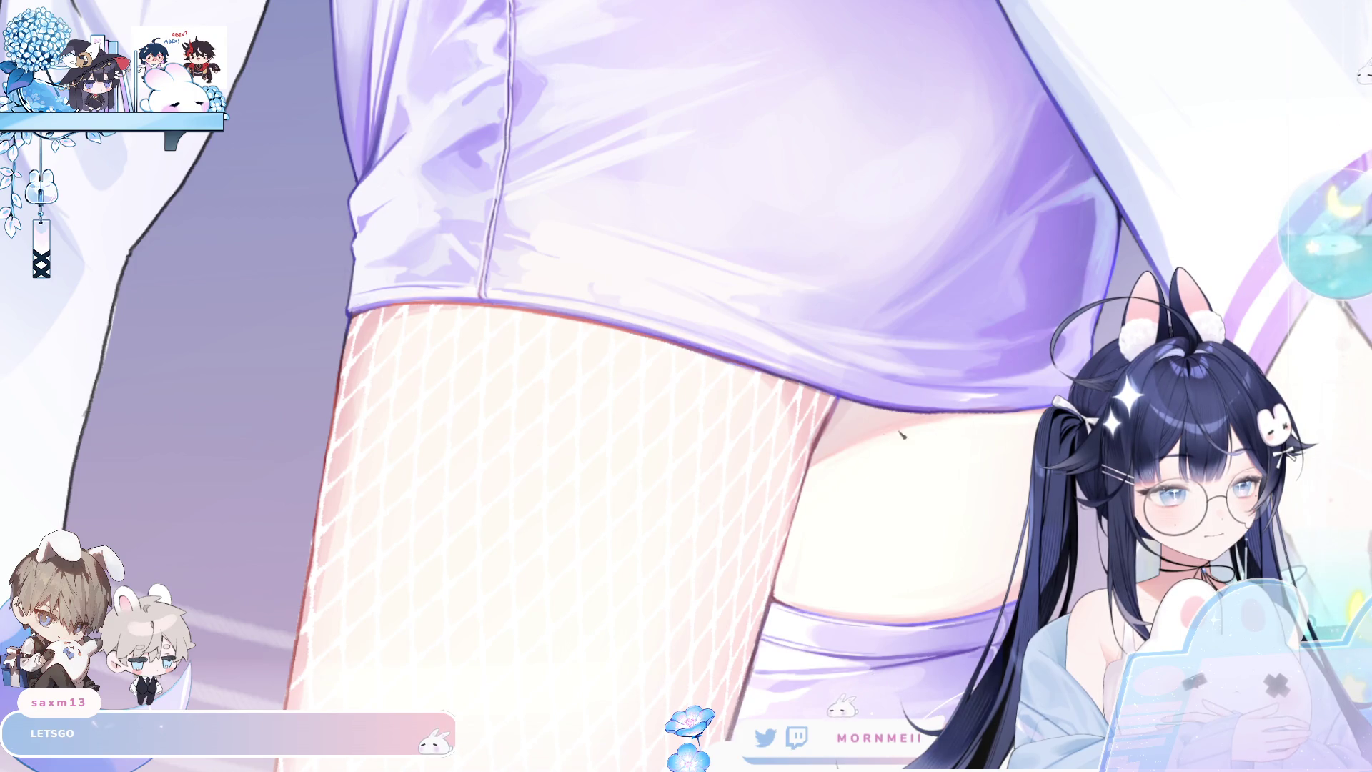
{"action": "left_click", "coordinate": [506, 661]}
{"action": "scroll", "coordinate": [506, 662], "scroll_direction": "down", "scroll_amount": 2}
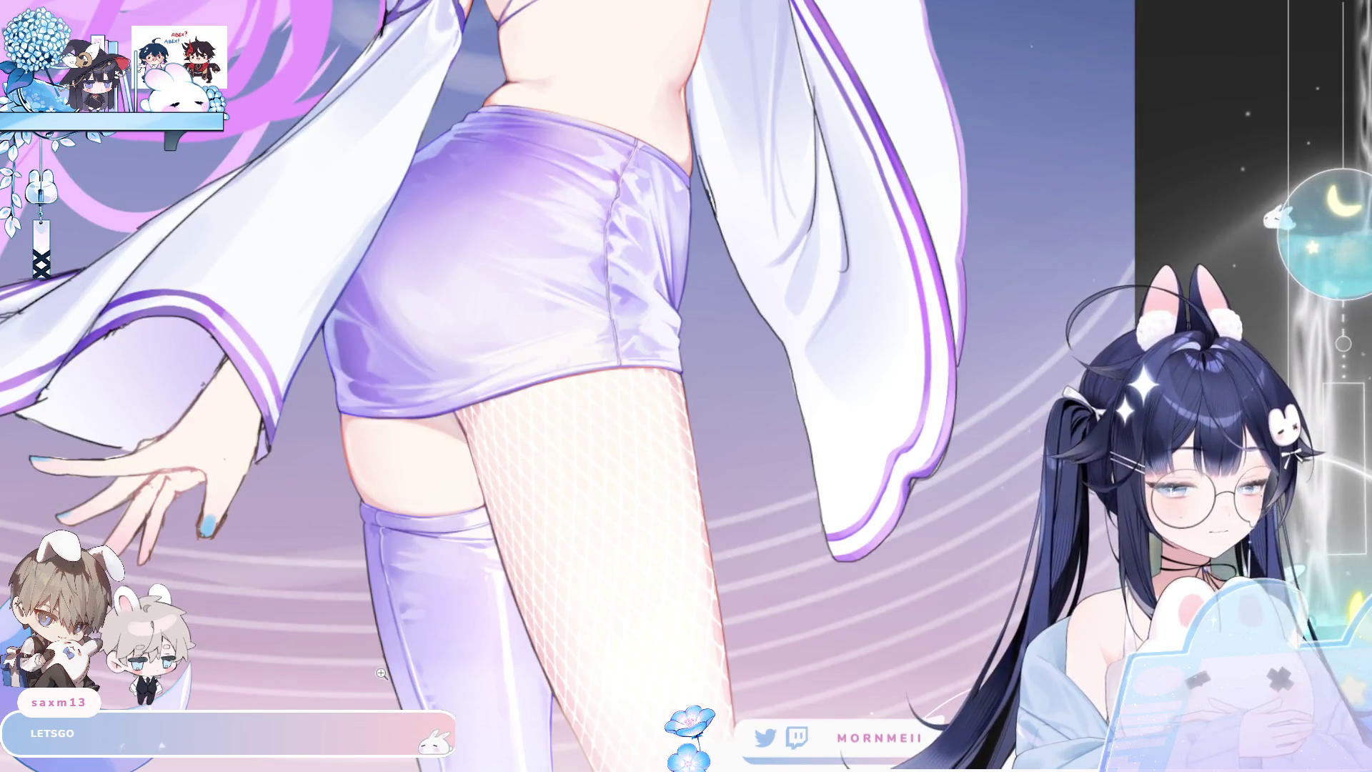
{"action": "scroll", "coordinate": [608, 421], "scroll_direction": "down", "scroll_amount": 2}
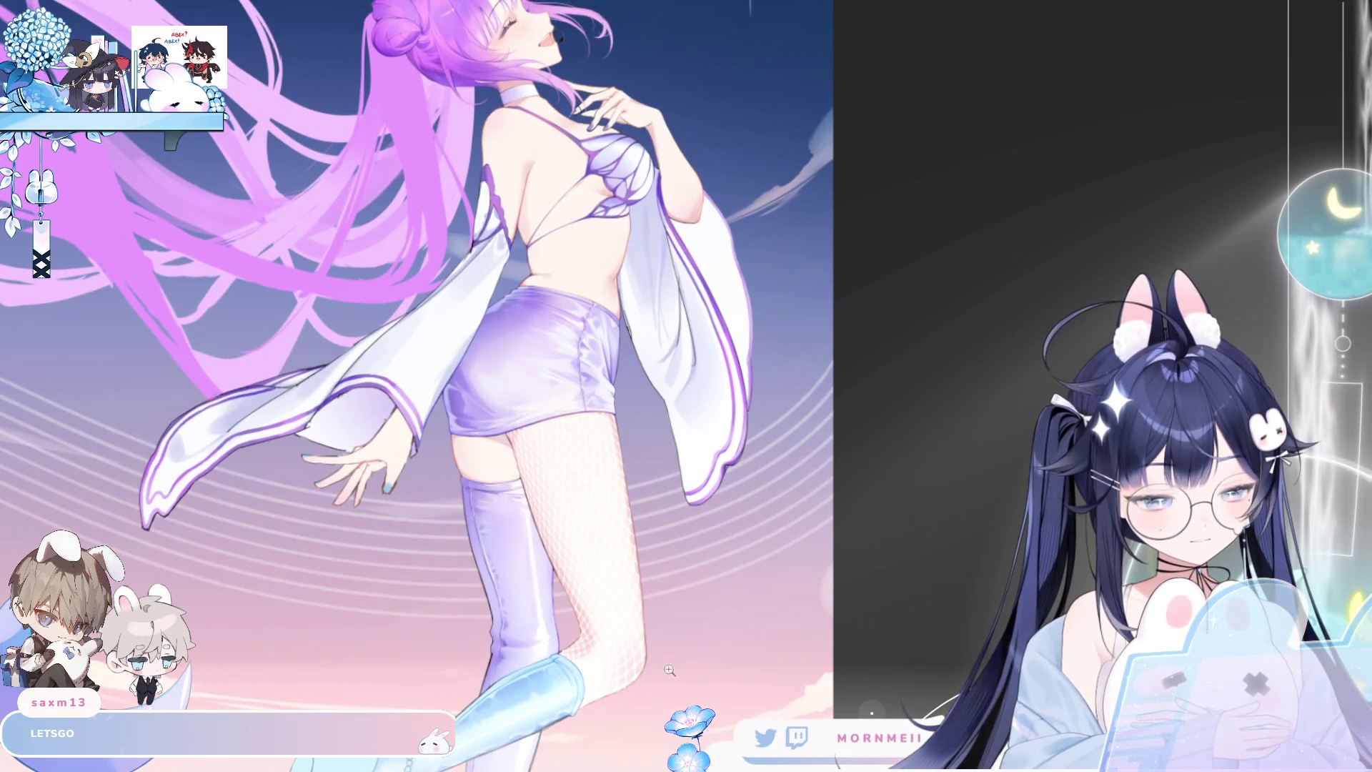
Check the legs and boots in the mirrored view, then leave the canvas unflipped and zoomed on the boot.
{"action": "key", "text": "h"}
{"action": "scroll", "coordinate": [806, 640], "scroll_direction": "up", "scroll_amount": 3}
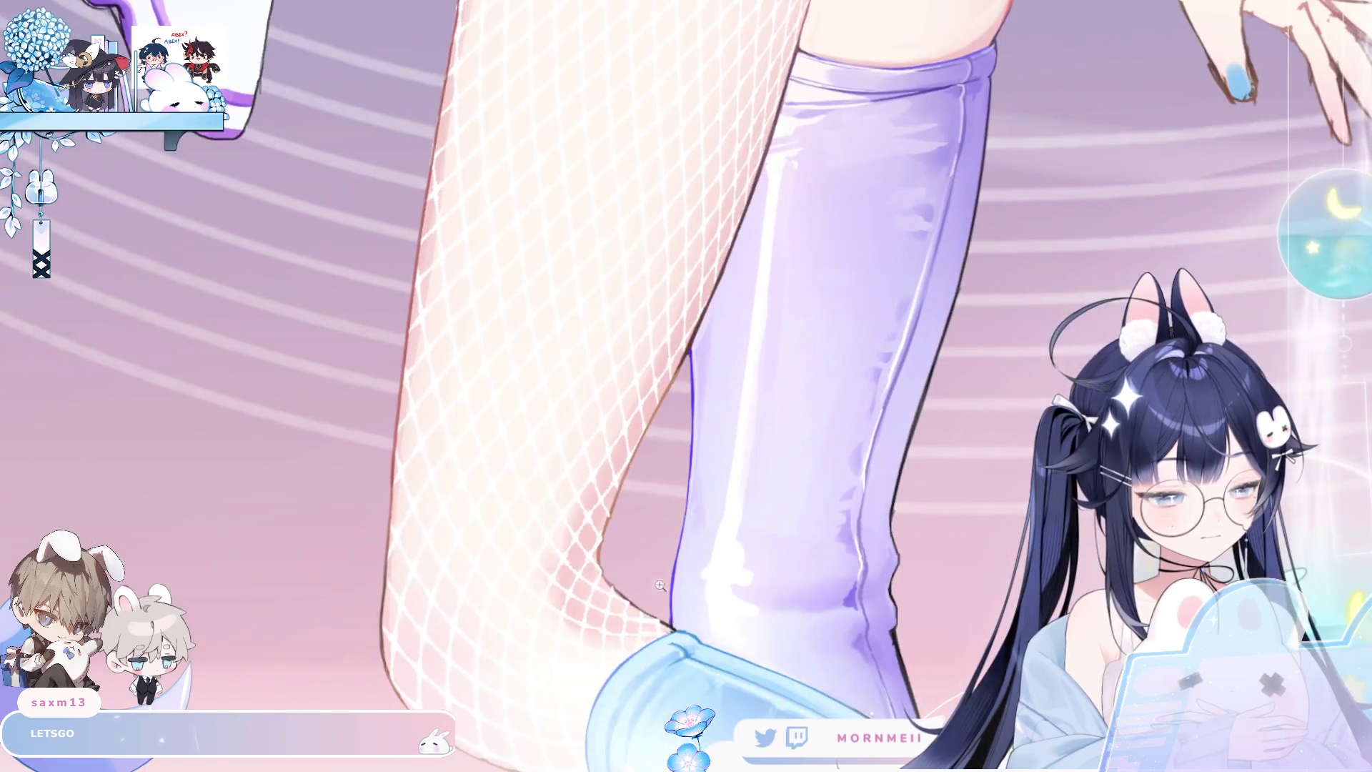
{"action": "scroll", "coordinate": [806, 640], "scroll_direction": "down", "scroll_amount": 3}
{"action": "key", "text": "h"}
{"action": "key", "text": "h"}
{"action": "scroll", "coordinate": [843, 704], "scroll_direction": "up", "scroll_amount": 3}
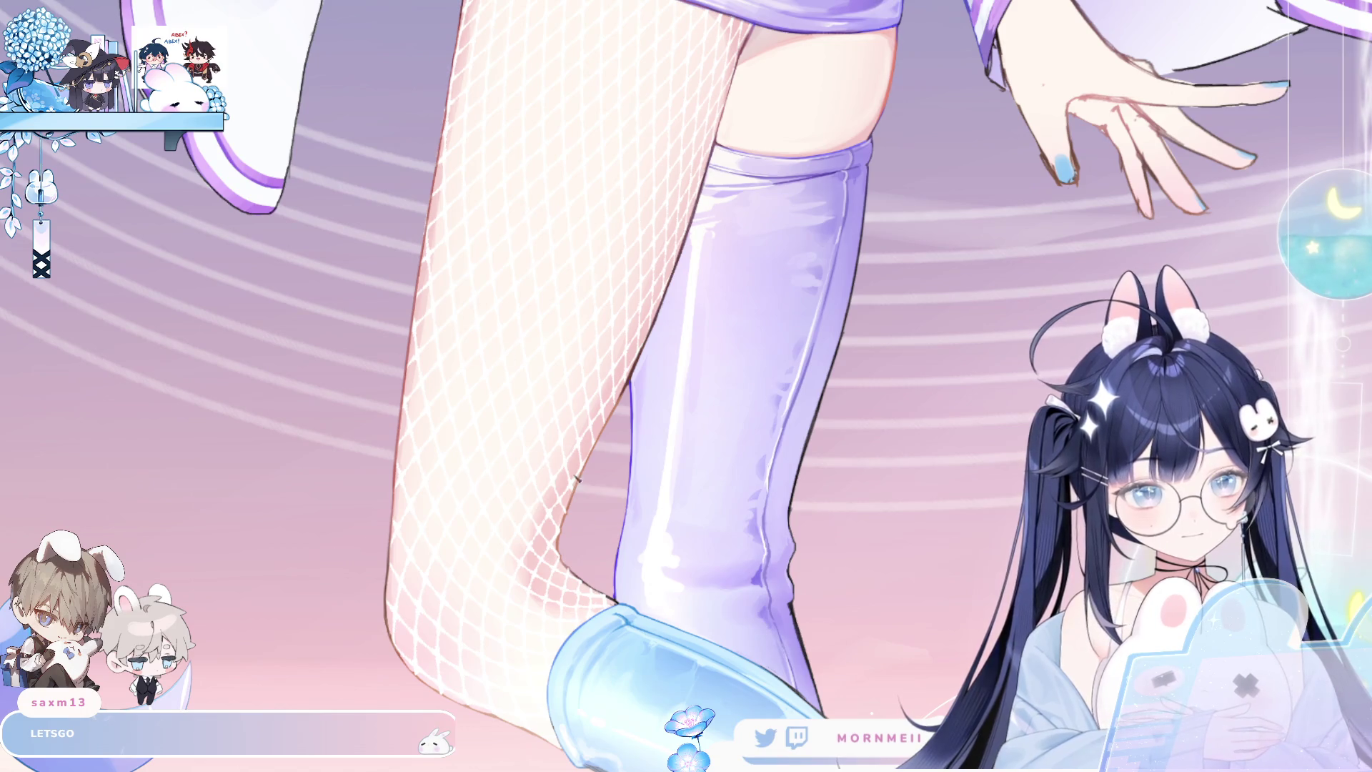
{"action": "key", "text": "h"}
{"action": "key", "text": "h"}
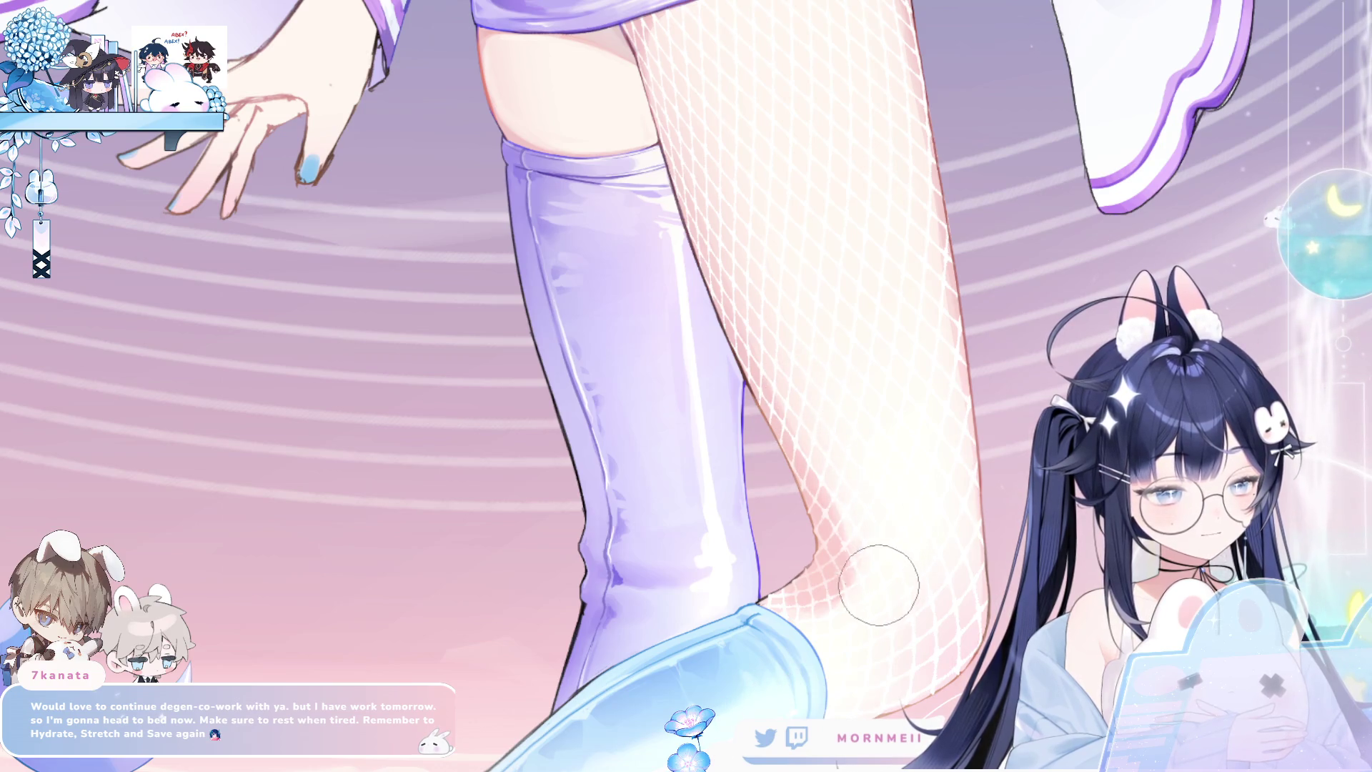
{"action": "key", "text": "h"}
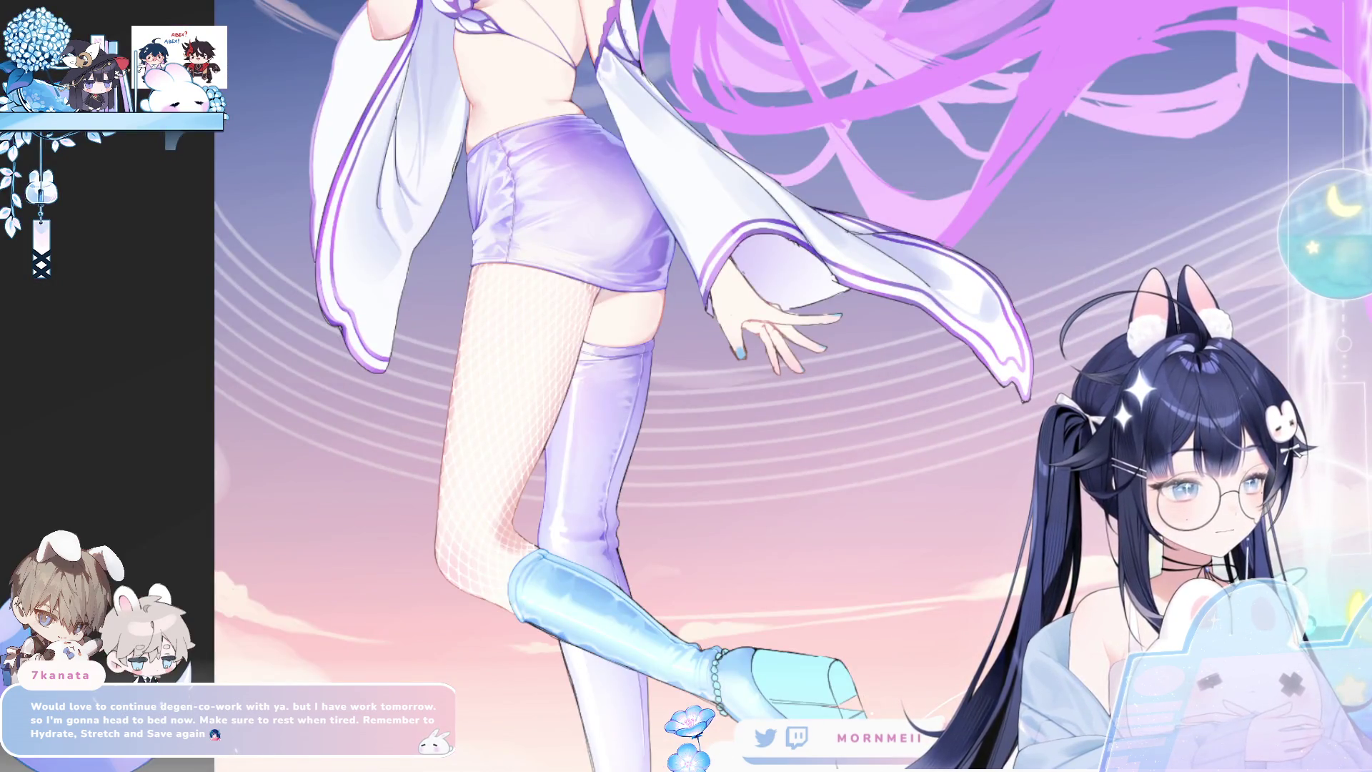
{"action": "key", "text": "ctrl+minus"}
{"action": "key", "text": "h"}
{"action": "key", "text": "h"}
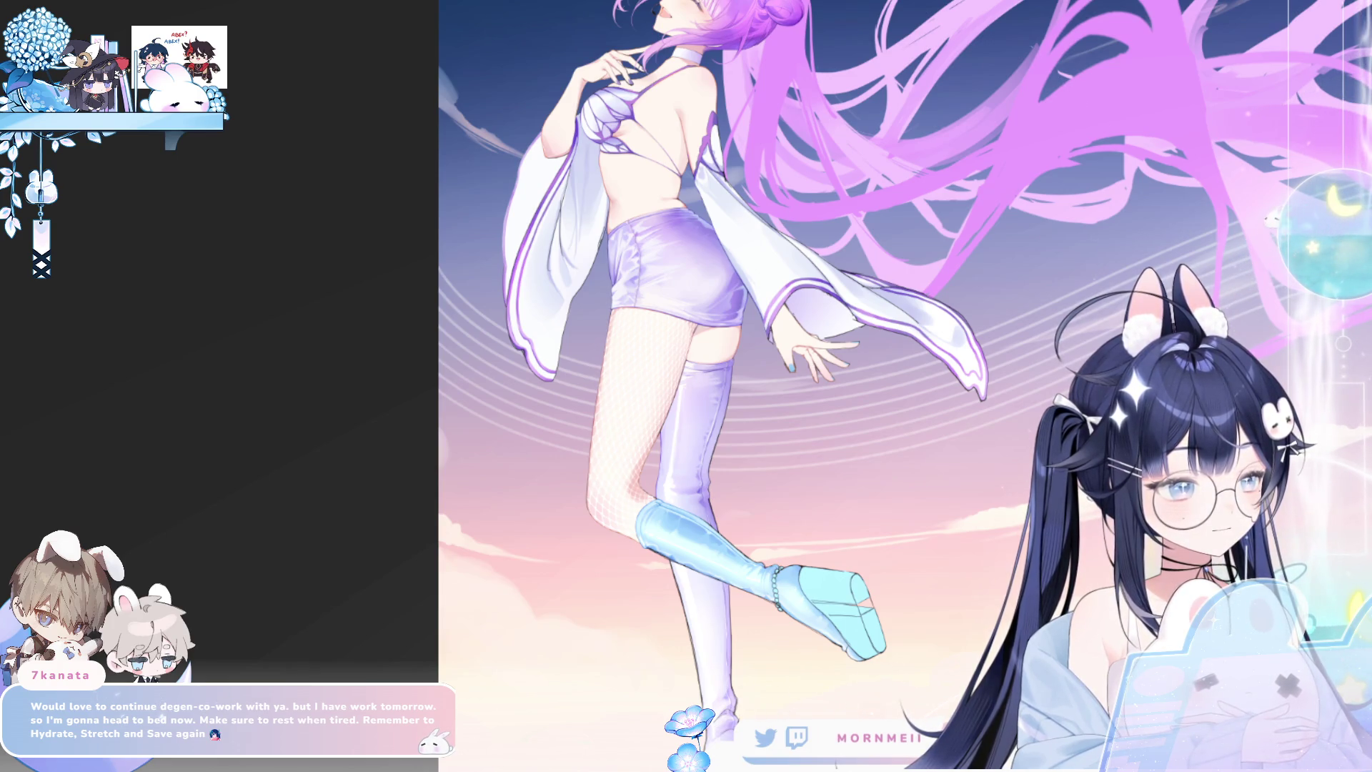
{"action": "left_click", "coordinate": [645, 479]}
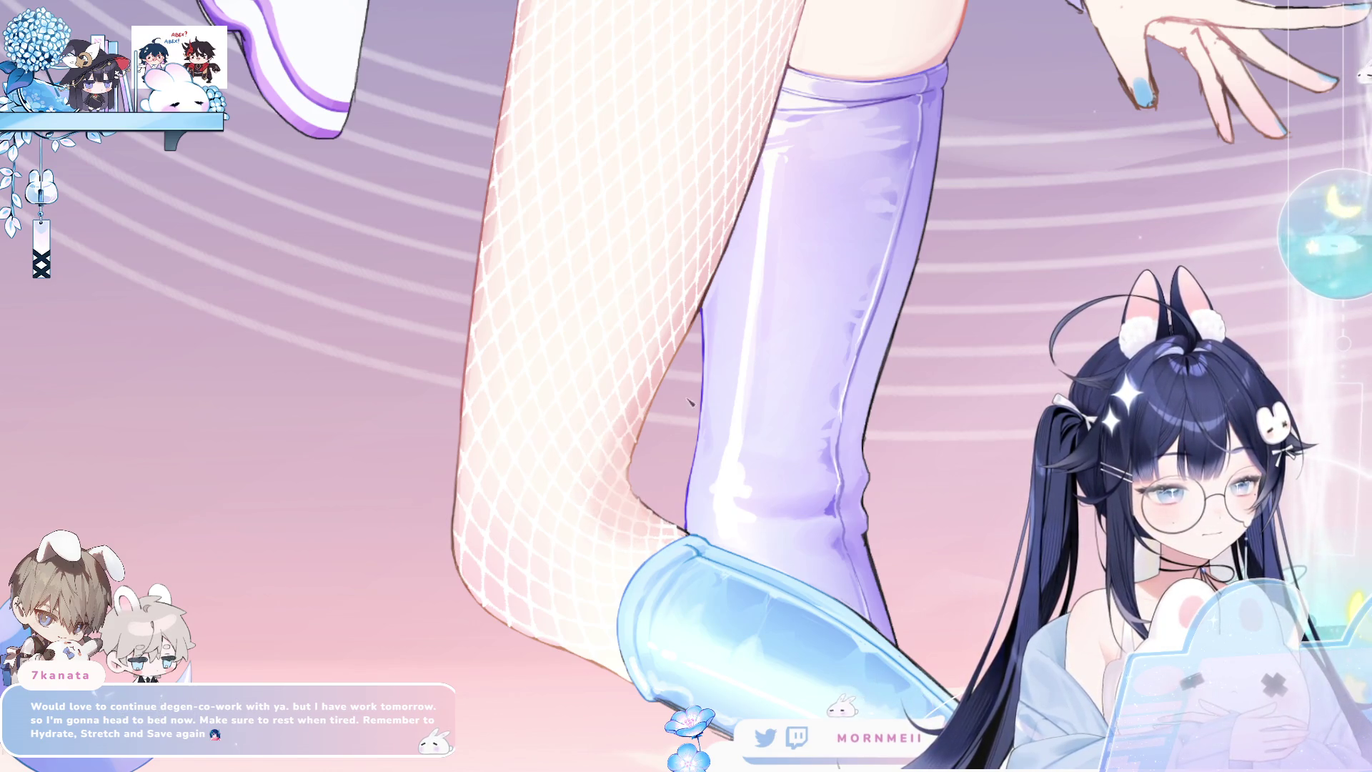
{"action": "scroll", "coordinate": [686, 410], "scroll_direction": "down", "scroll_amount": 3}
{"action": "scroll", "coordinate": [780, 391], "scroll_direction": "up", "scroll_amount": 1}
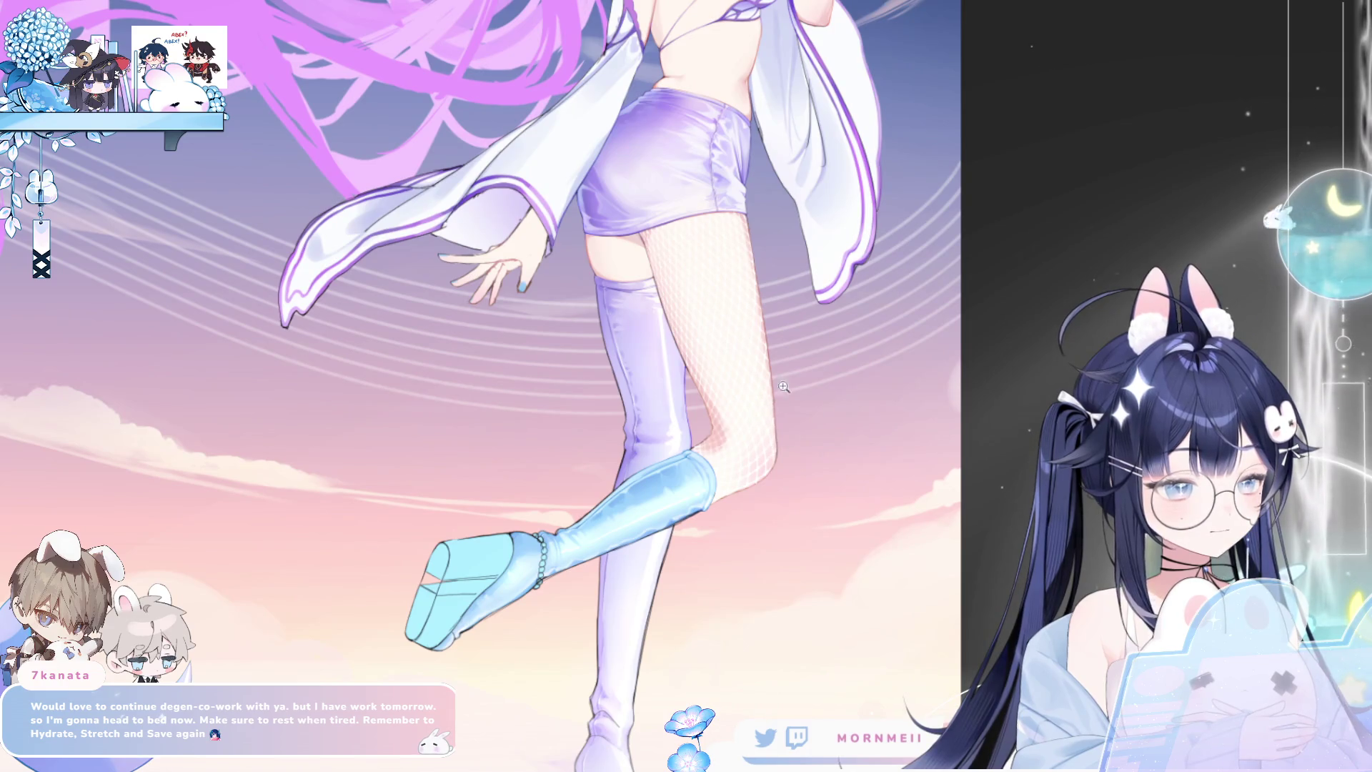
{"action": "scroll", "coordinate": [781, 391], "scroll_direction": "up", "scroll_amount": 2}
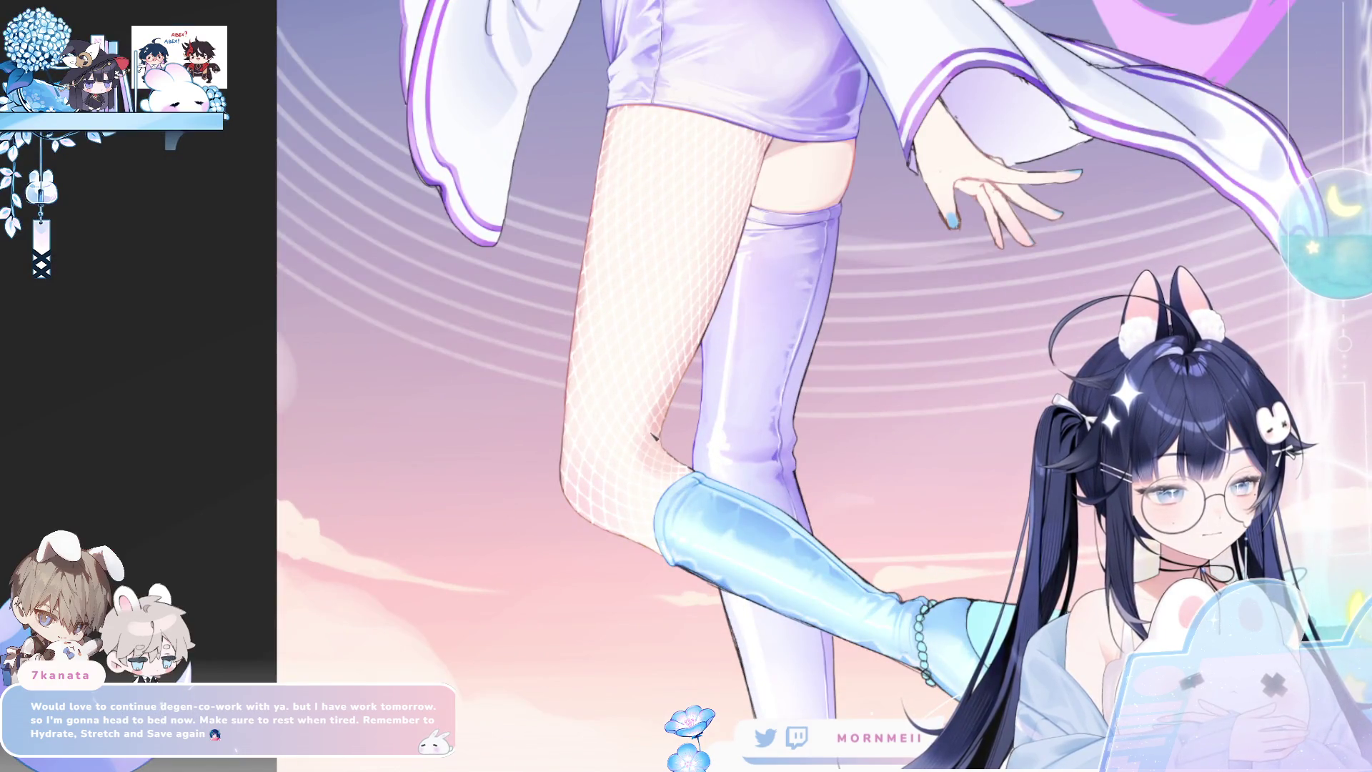
{"action": "scroll", "coordinate": [711, 422], "scroll_direction": "down", "scroll_amount": 3}
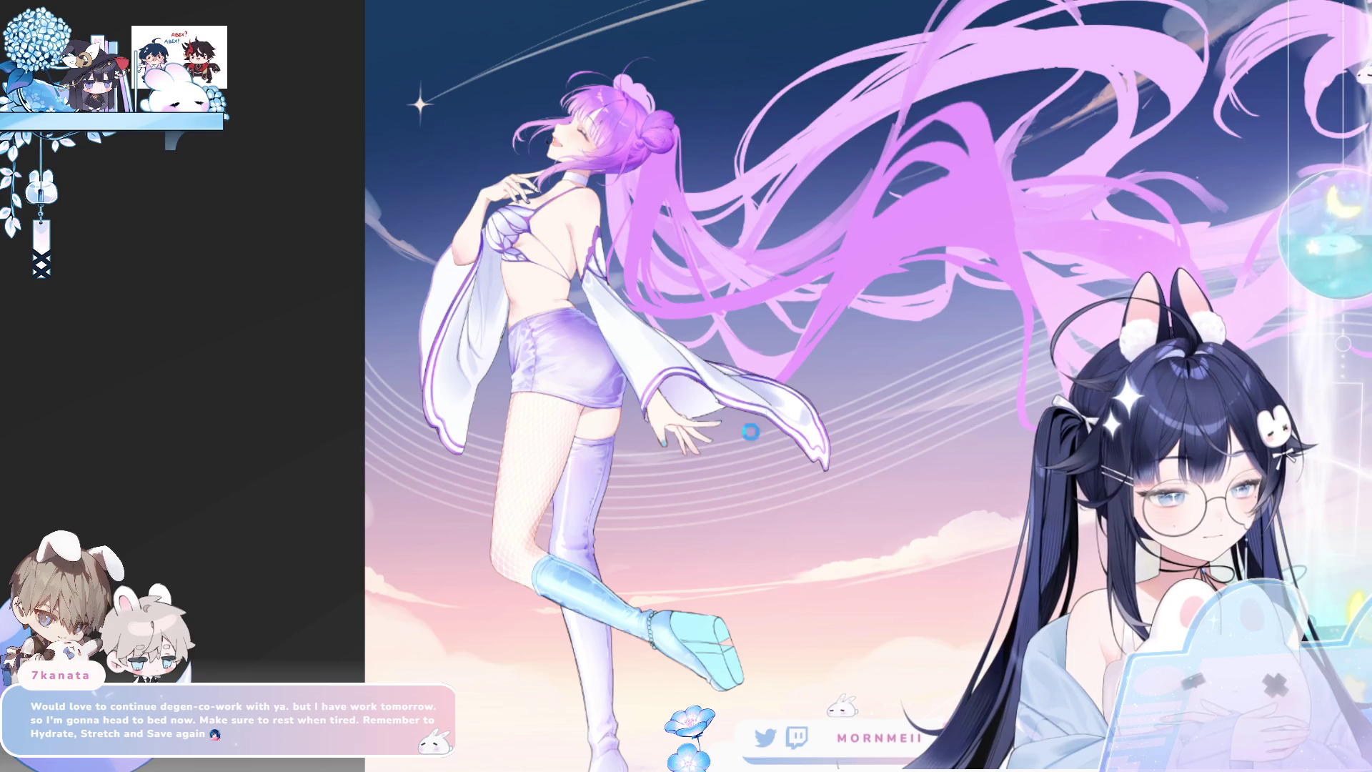
{"action": "left_click_drag", "start_coordinate": [763, 646], "coordinate": [747, 509]}
{"action": "scroll", "coordinate": [821, 366], "scroll_direction": "up", "scroll_amount": 5}
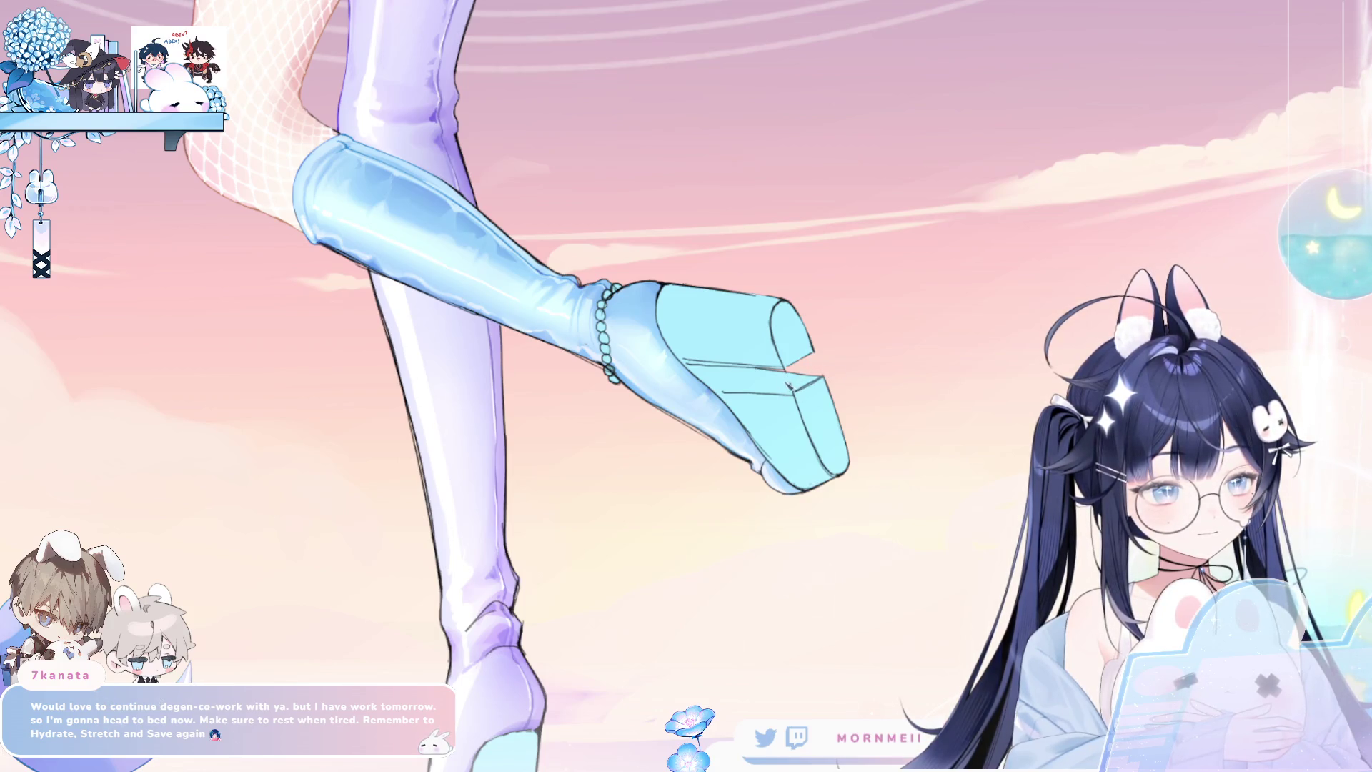
{"action": "scroll", "coordinate": [839, 383], "scroll_direction": "down", "scroll_amount": 5}
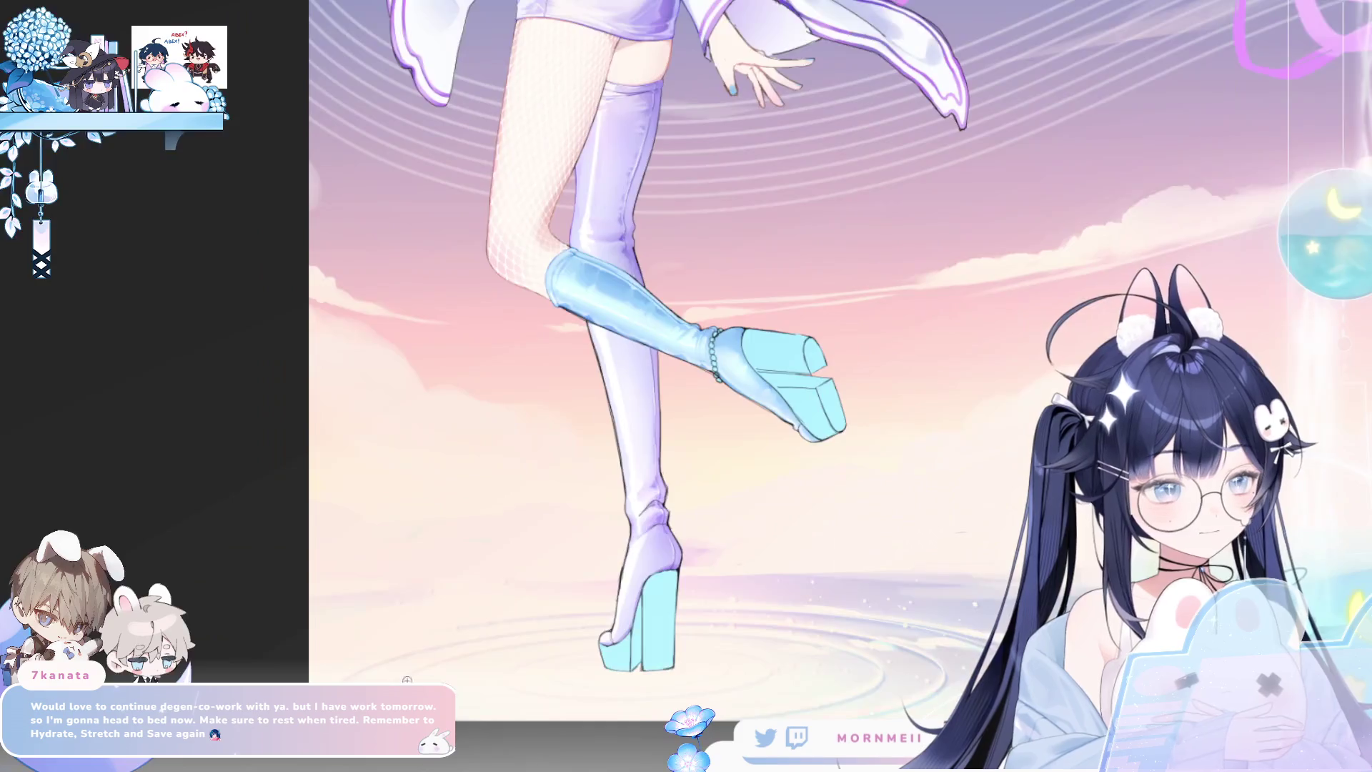
{"action": "key", "text": "h"}
{"action": "key", "text": "h"}
{"action": "left_click_drag", "start_coordinate": [904, 575], "coordinate": [885, 632]}
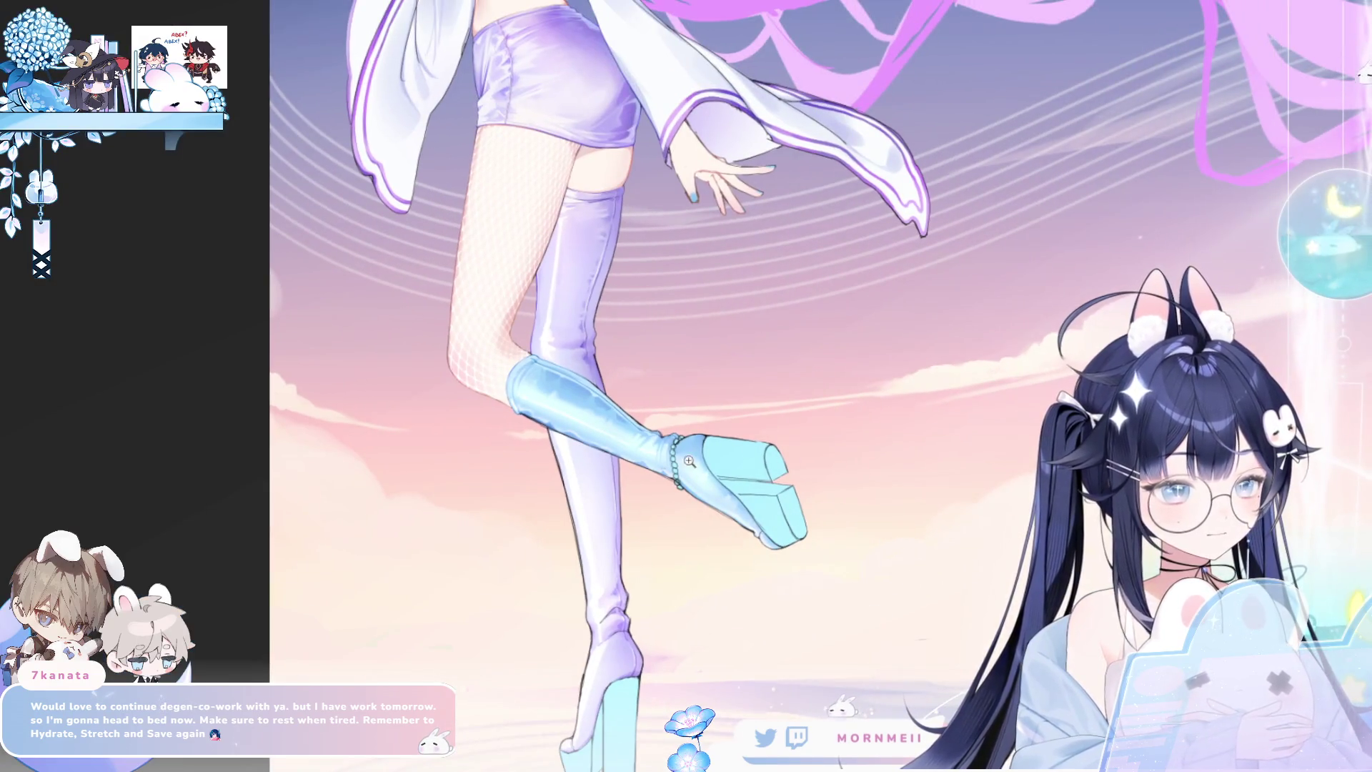
{"action": "left_click", "coordinate": [766, 531]}
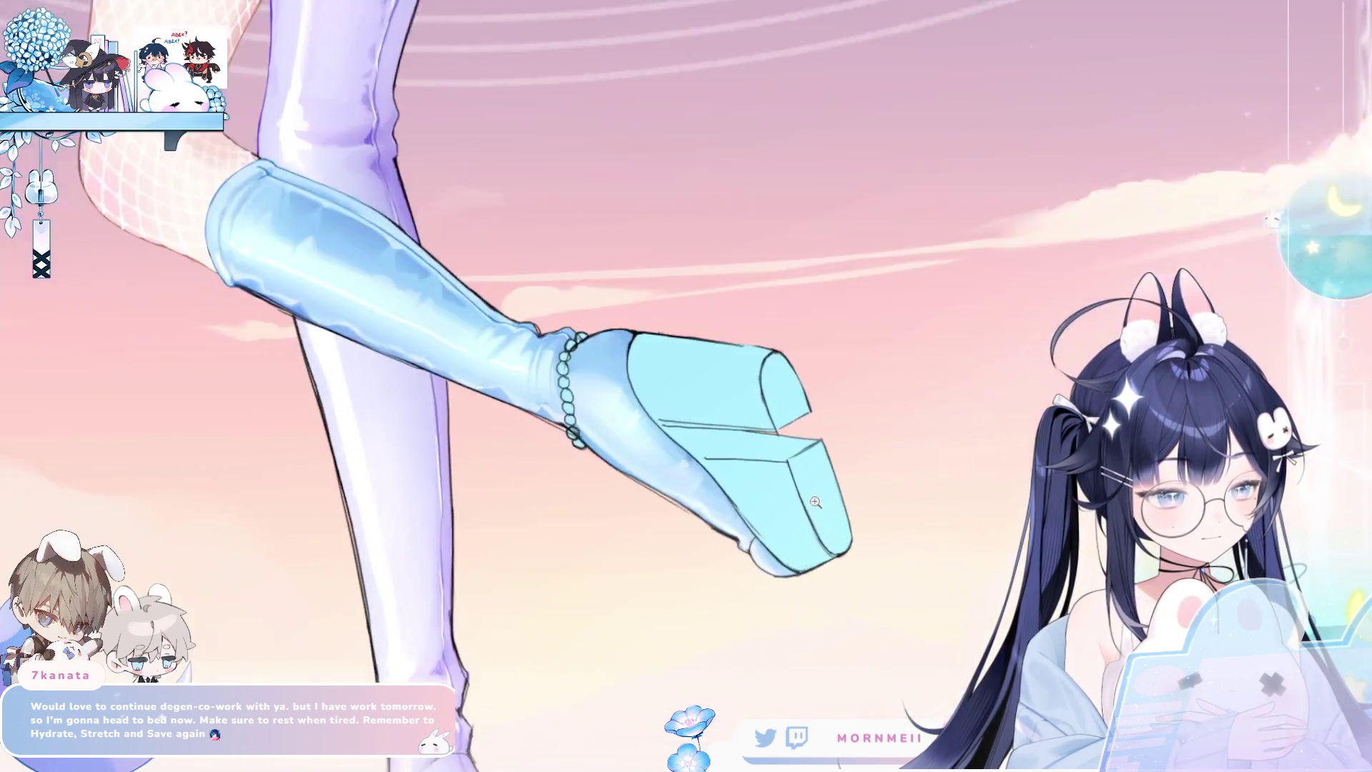
{"action": "scroll", "coordinate": [802, 482], "scroll_direction": "down", "scroll_amount": 3}
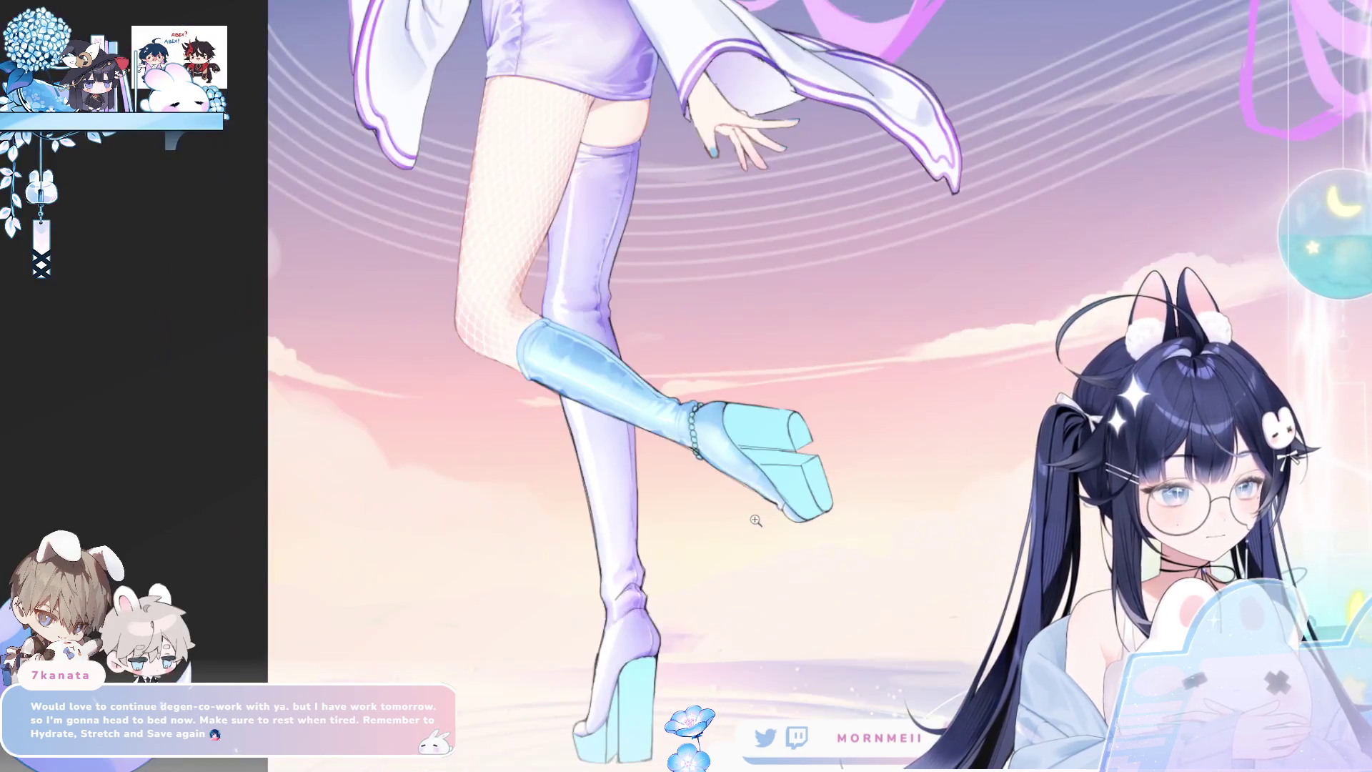
{"action": "key", "text": "h"}
{"action": "key", "text": "h"}
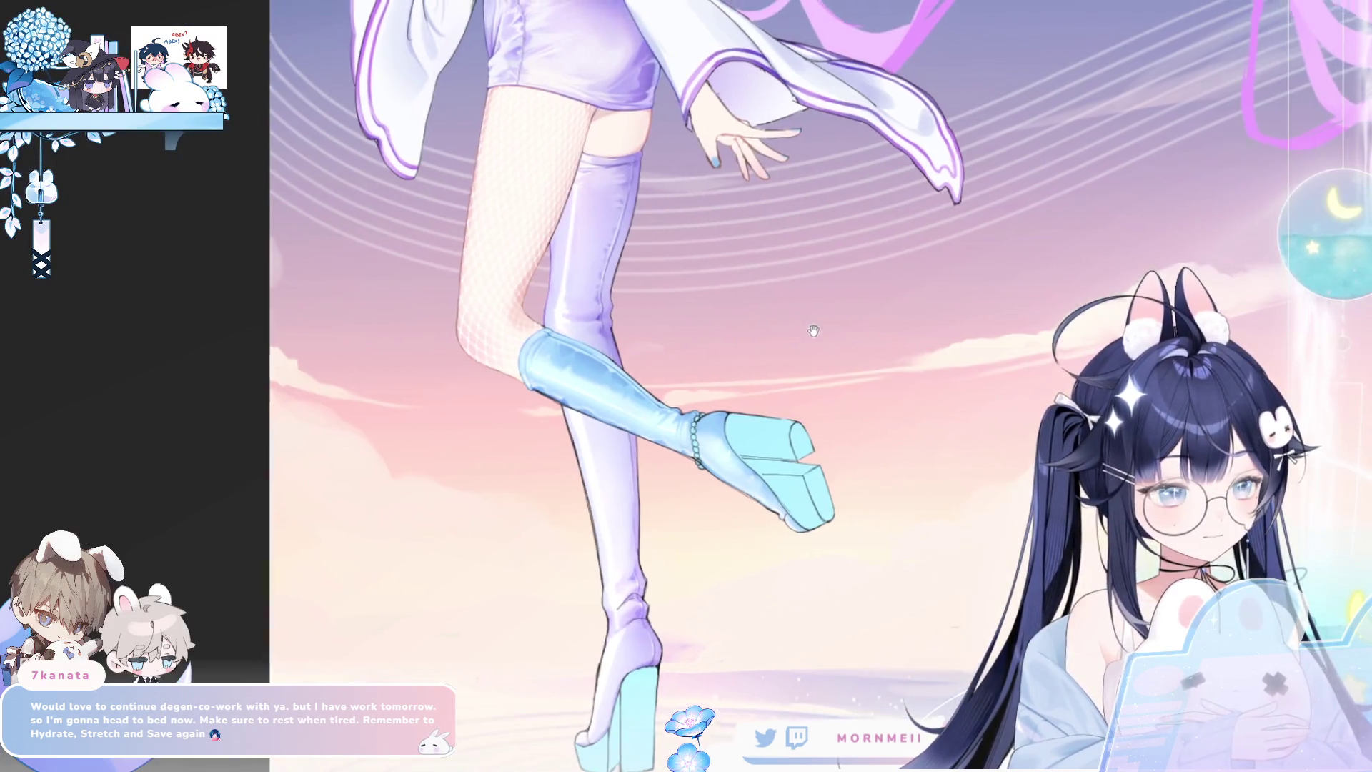
{"action": "scroll", "coordinate": [791, 521], "scroll_direction": "down", "scroll_amount": 2}
{"action": "scroll", "coordinate": [685, 463], "scroll_direction": "up", "scroll_amount": 2}
{"action": "scroll", "coordinate": [685, 463], "scroll_direction": "down", "scroll_amount": 3}
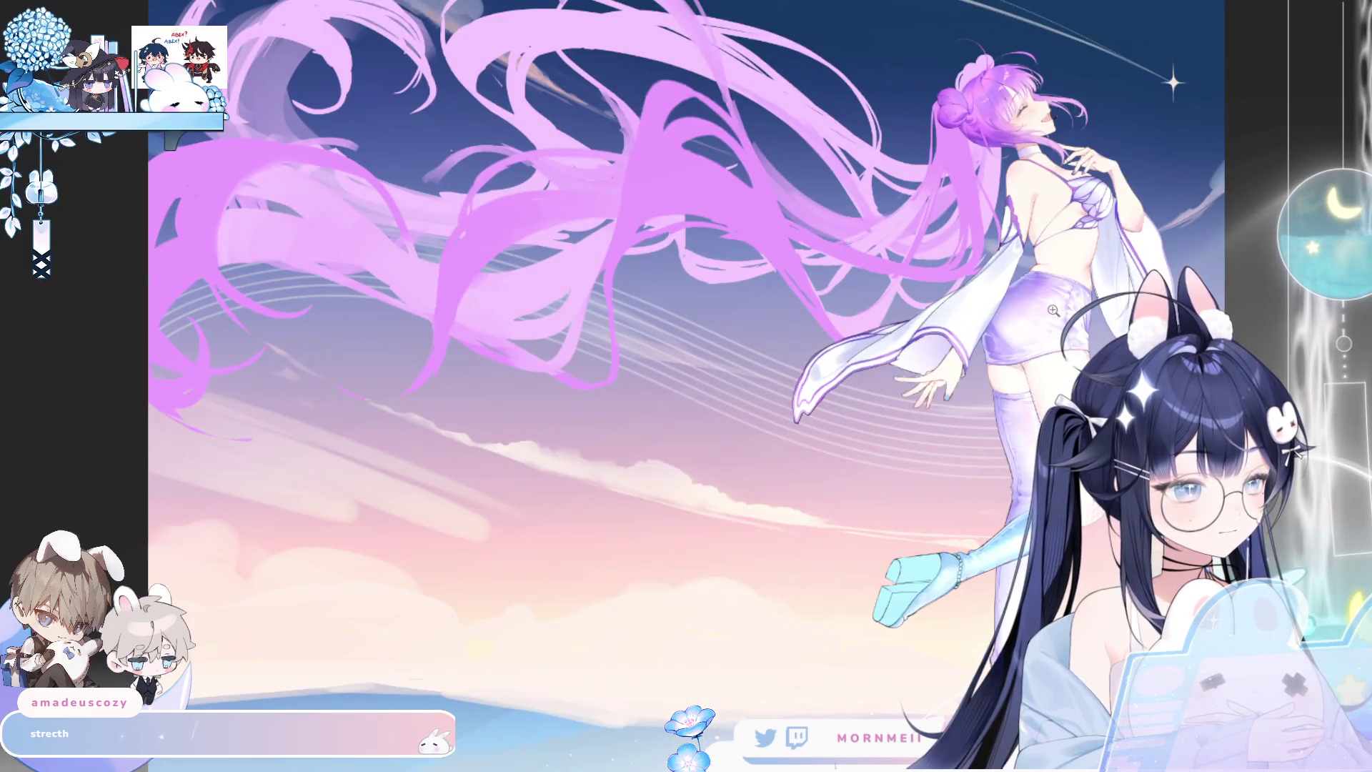
{"action": "left_click", "coordinate": [1053, 311]}
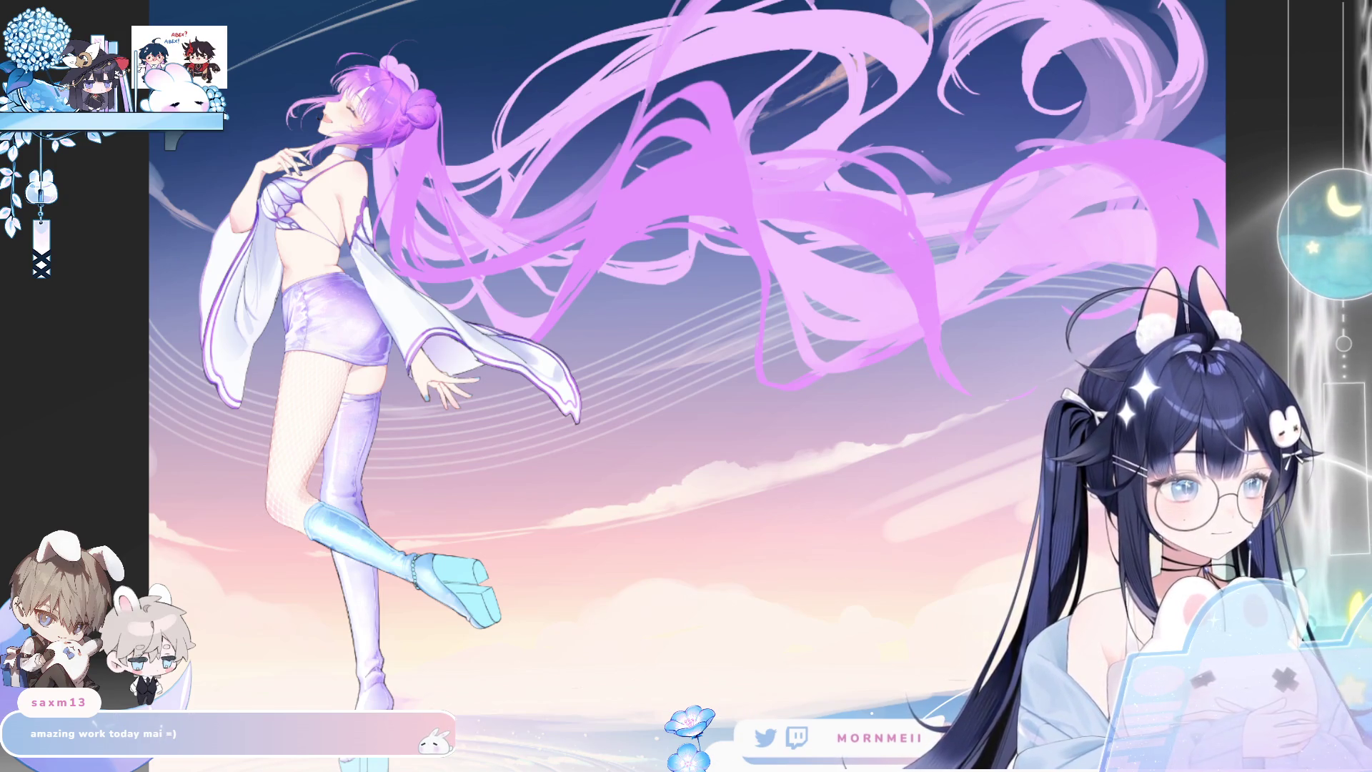
{"action": "key", "text": "ctrl+0"}
Mirror the canvas, zoom in on the skirt, and bring in the pink-yellow rim-light overlay.
{"action": "key", "text": "h"}
{"action": "left_click", "coordinate": [994, 250]}
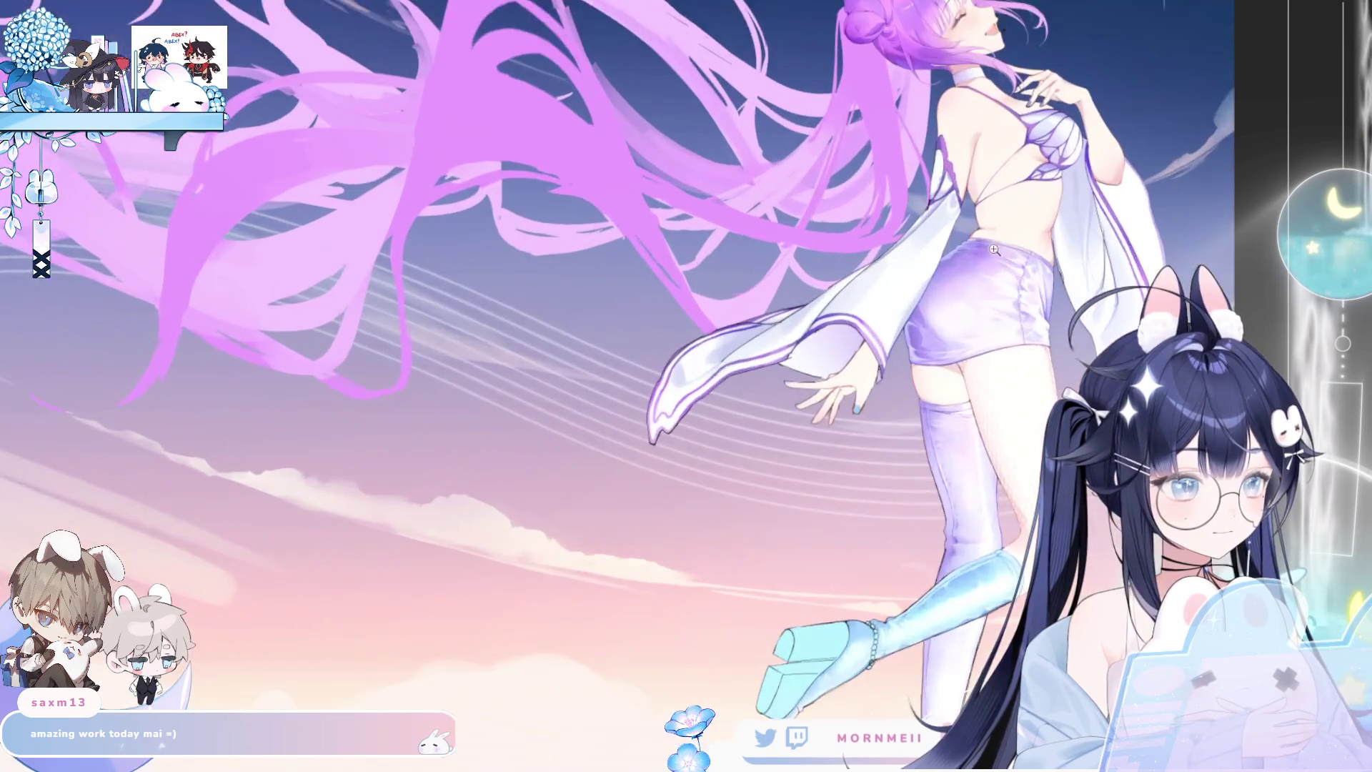
{"action": "left_click", "coordinate": [994, 249]}
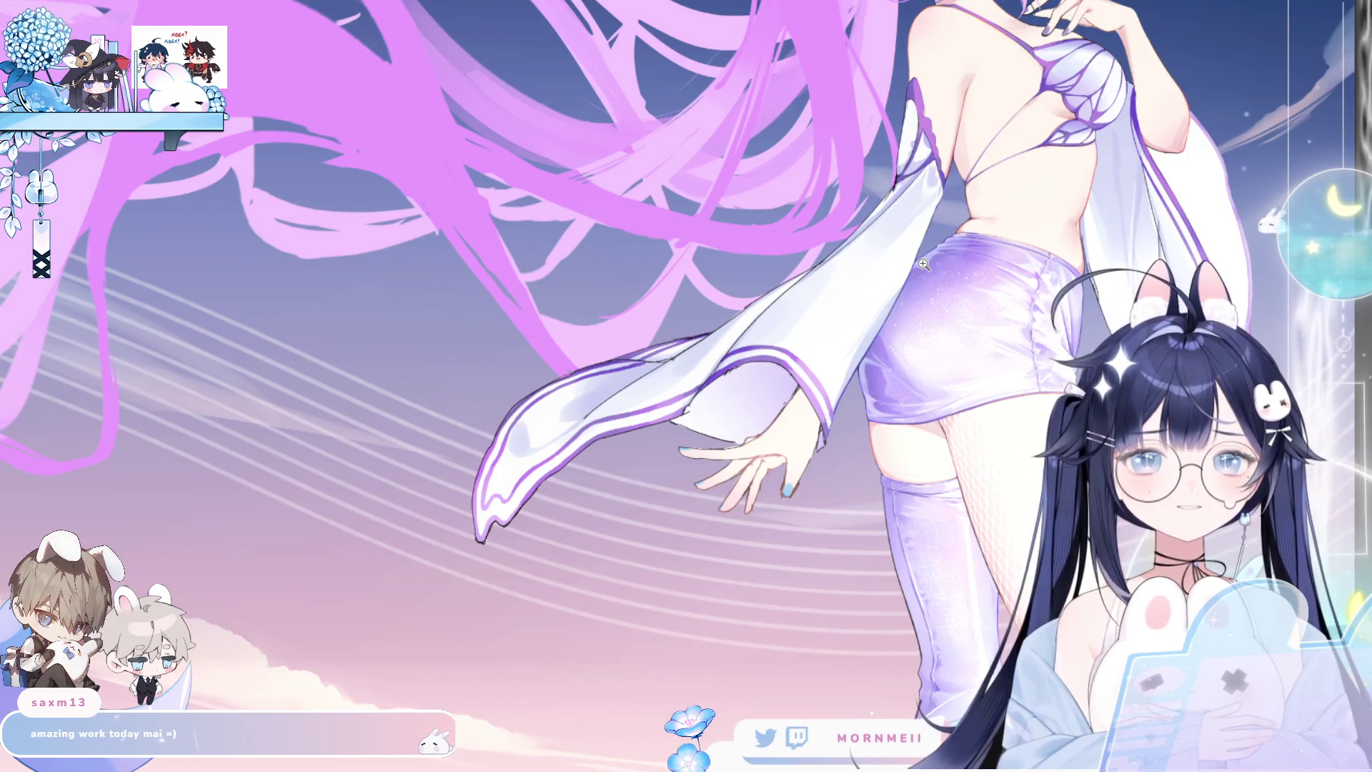
{"action": "scroll", "coordinate": [1286, 305], "scroll_direction": "down", "scroll_amount": 5}
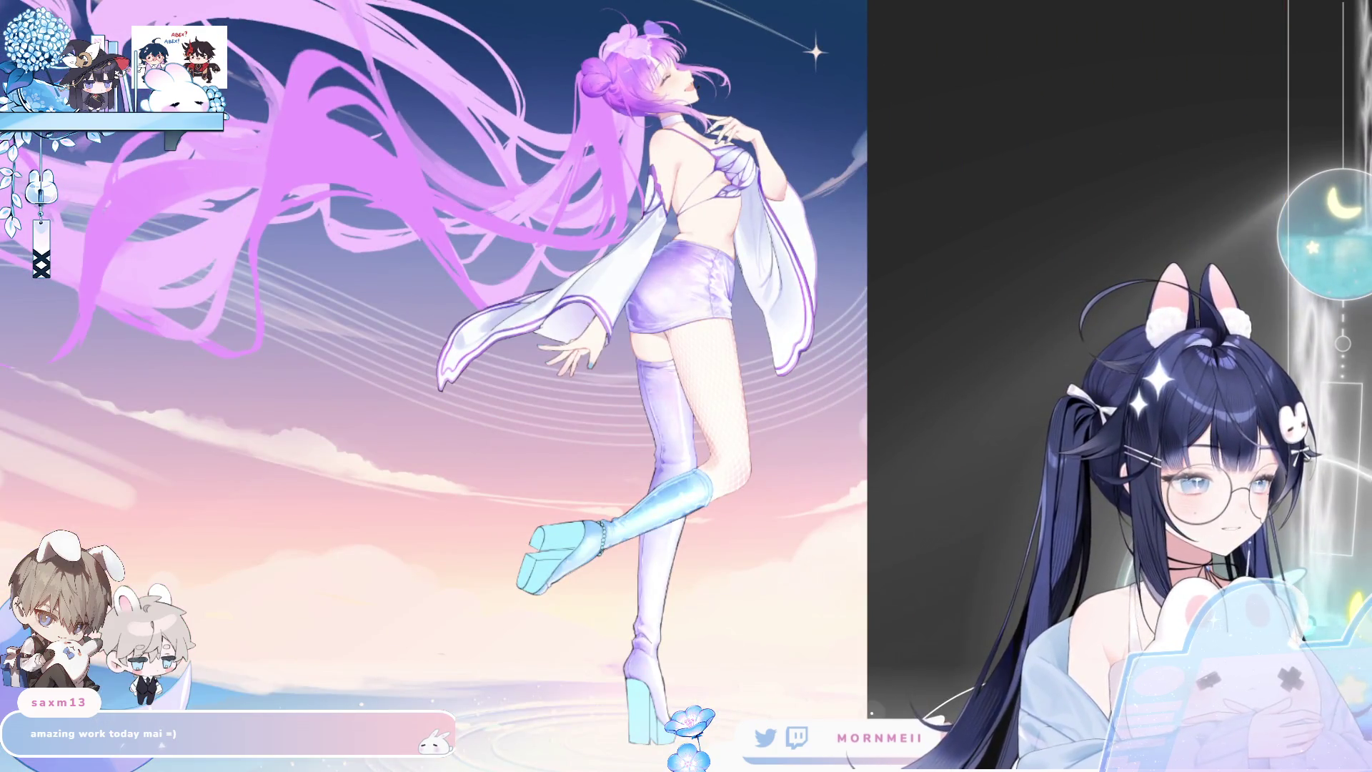
{"action": "scroll", "coordinate": [557, 243], "scroll_direction": "down", "scroll_amount": 2}
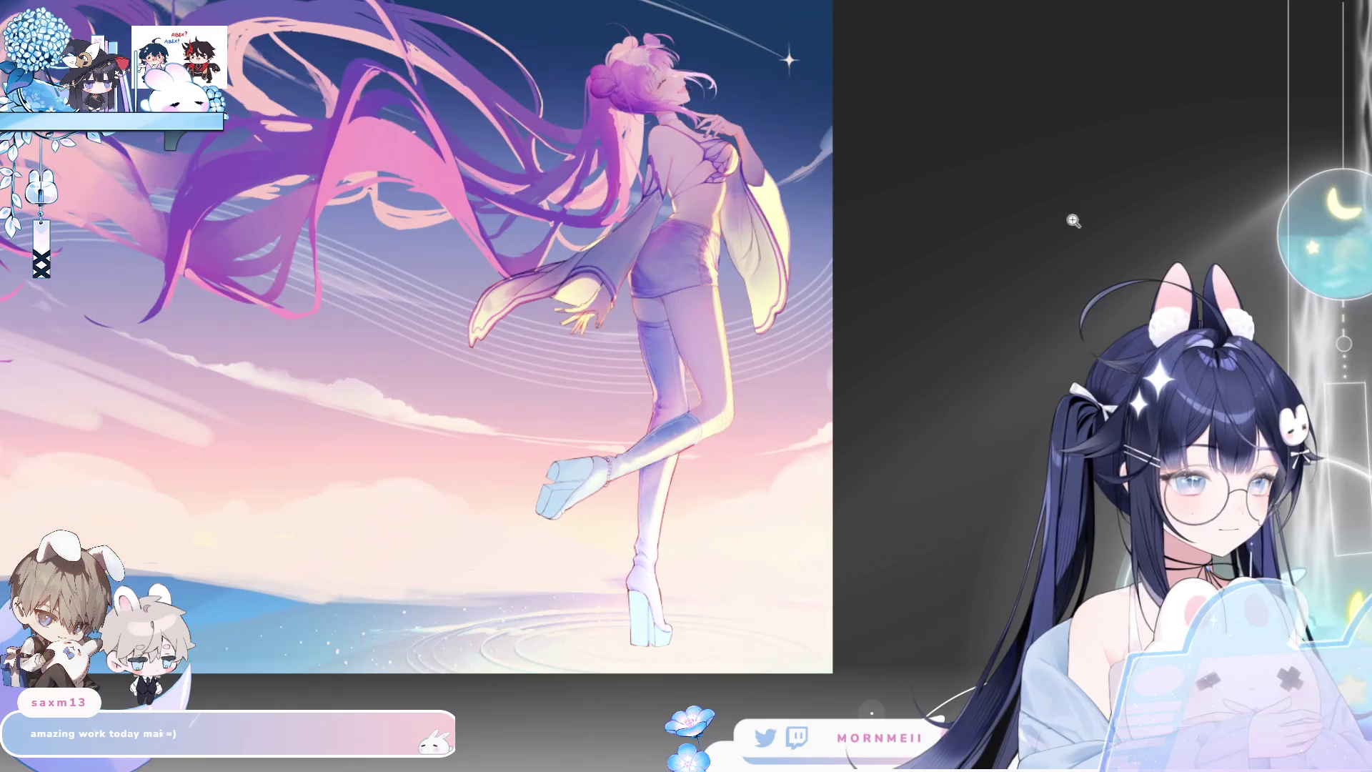
{"action": "scroll", "coordinate": [558, 243], "scroll_direction": "up", "scroll_amount": 3}
{"action": "scroll", "coordinate": [558, 243], "scroll_direction": "down", "scroll_amount": 3}
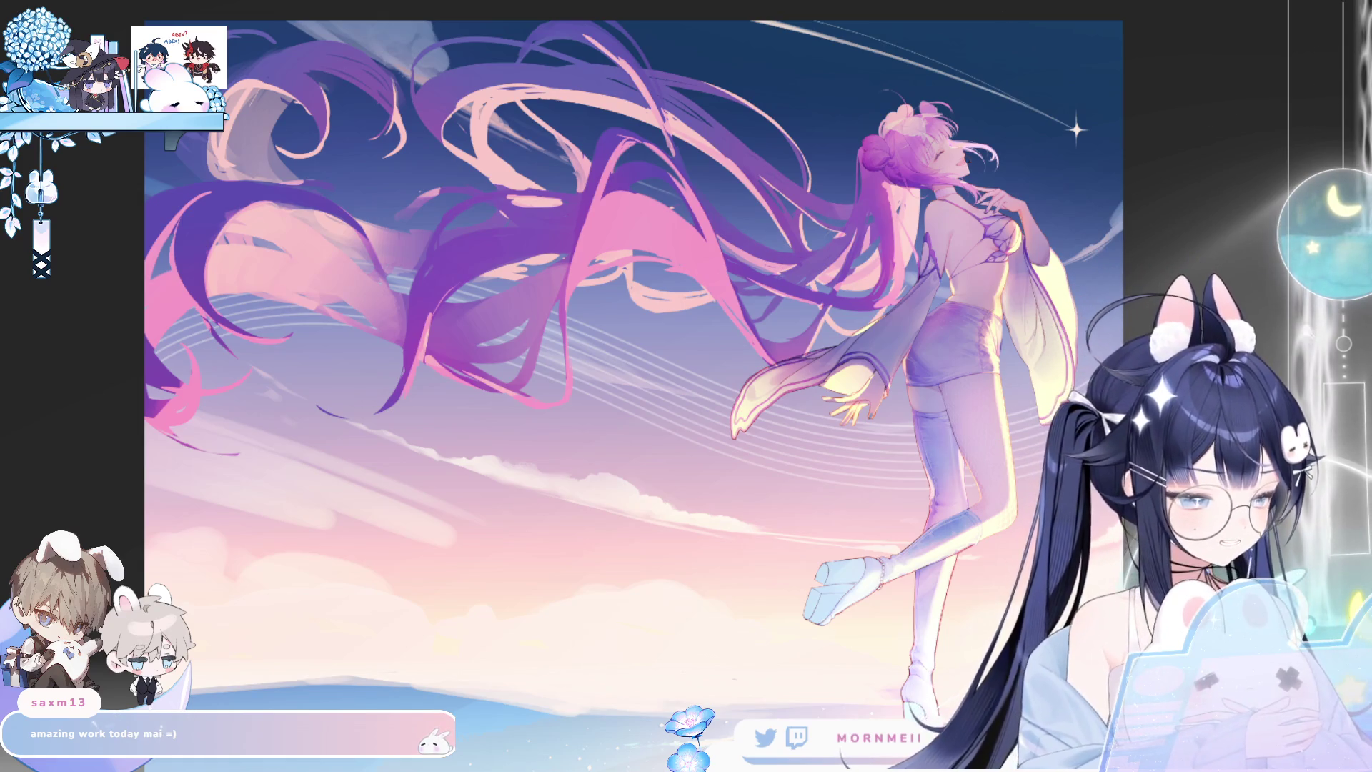
{"action": "scroll", "coordinate": [224, 593], "scroll_direction": "up", "scroll_amount": 1}
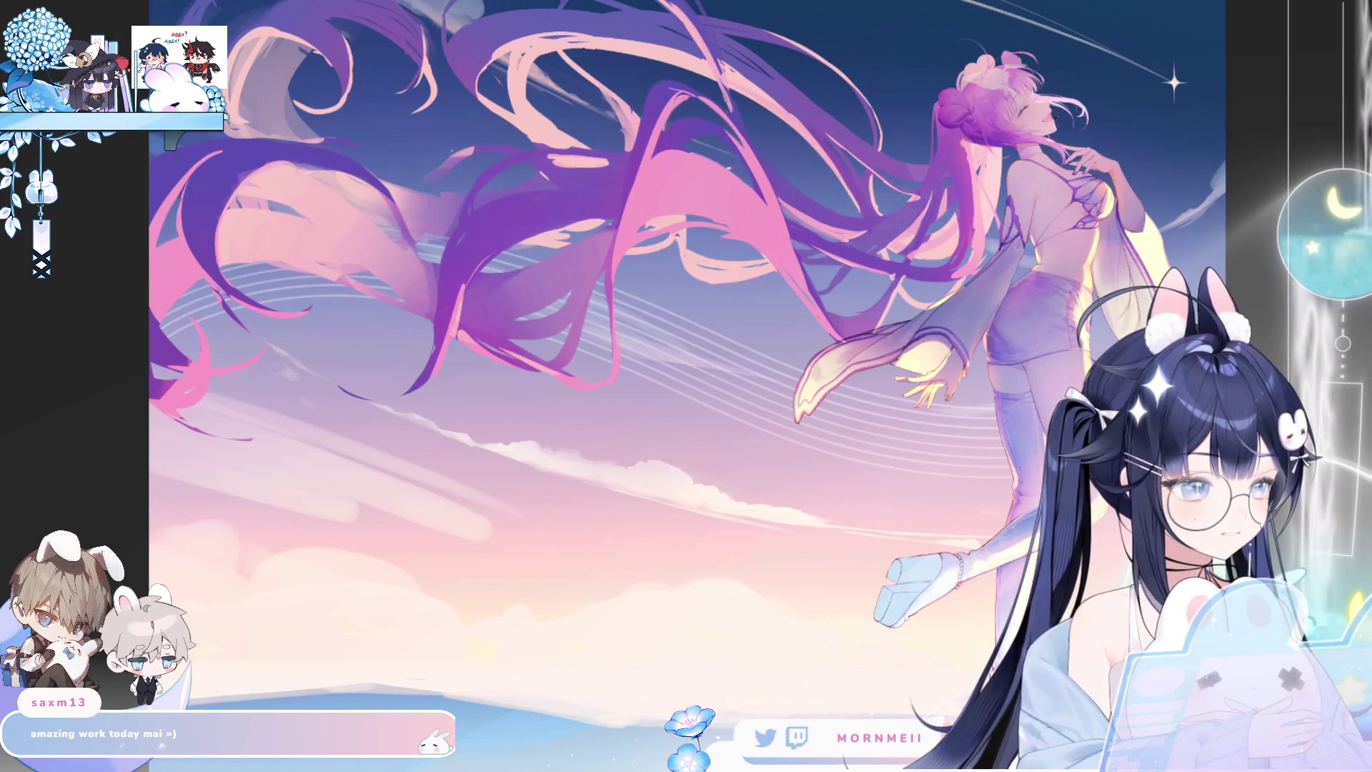
{"action": "left_click", "coordinate": [1068, 47]}
{"action": "left_click", "coordinate": [1069, 47]}
{"action": "left_click", "coordinate": [934, 104]}
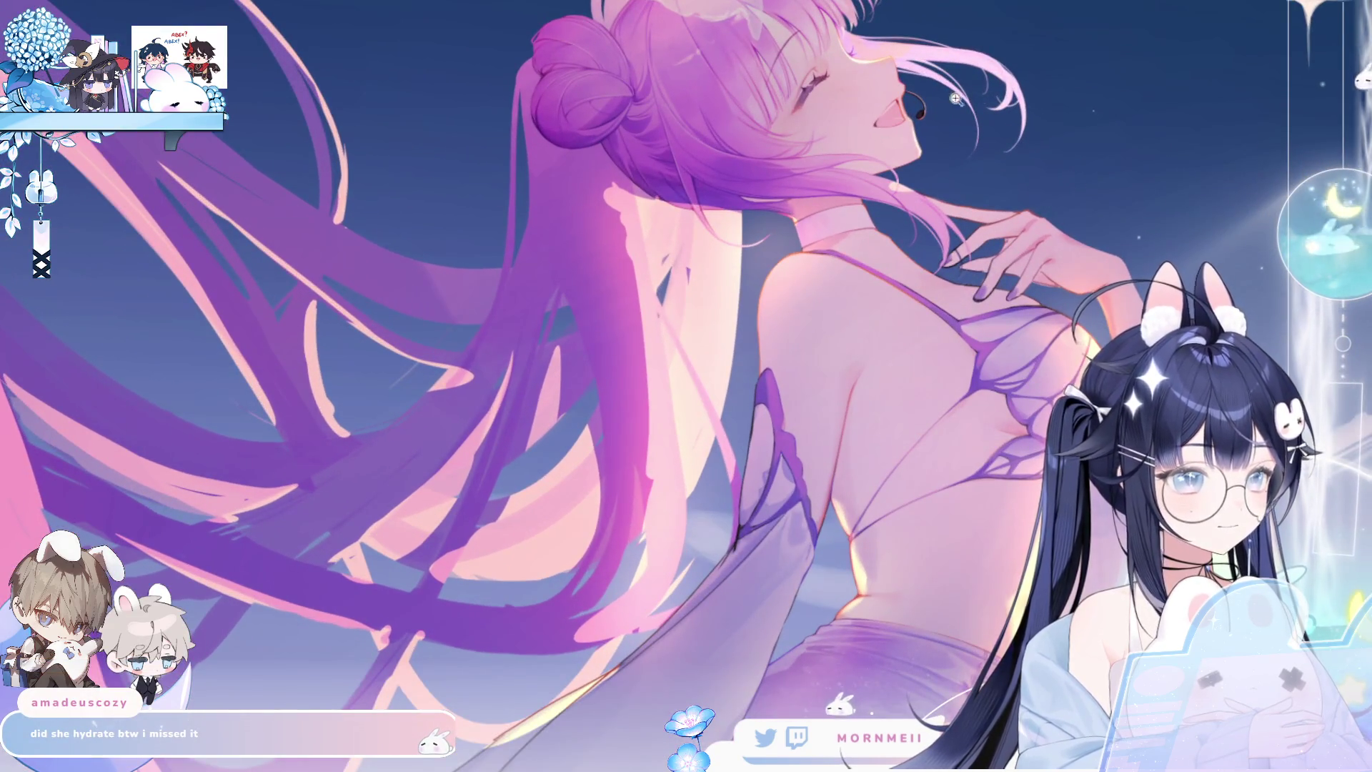
{"action": "scroll", "coordinate": [659, 258], "scroll_direction": "down", "scroll_amount": 5}
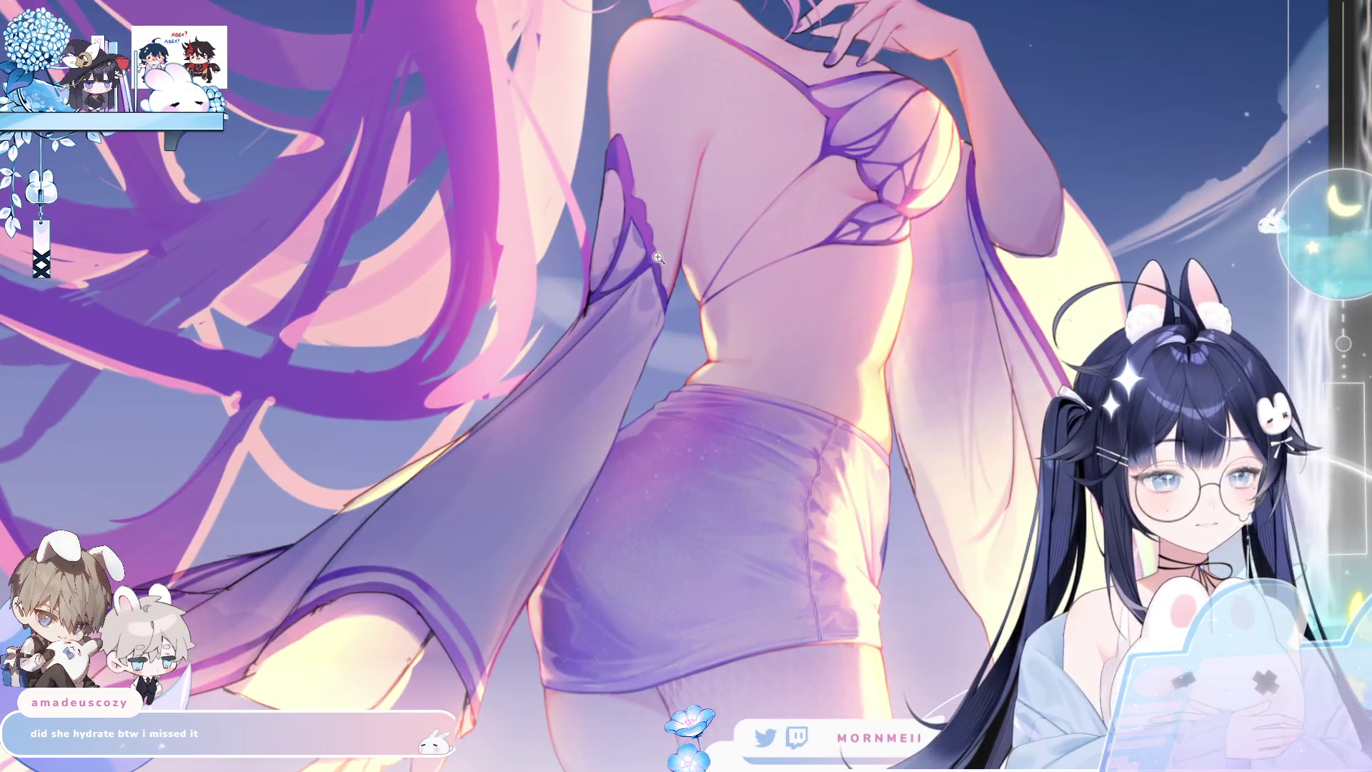
{"action": "scroll", "coordinate": [798, 278], "scroll_direction": "up", "scroll_amount": 2}
{"action": "mouse_move", "coordinate": [864, 516]}
{"action": "left_mouse_down"}
{"action": "mouse_move", "coordinate": [850, 498]}
{"action": "mouse_move", "coordinate": [841, 374]}
{"action": "left_mouse_up"}
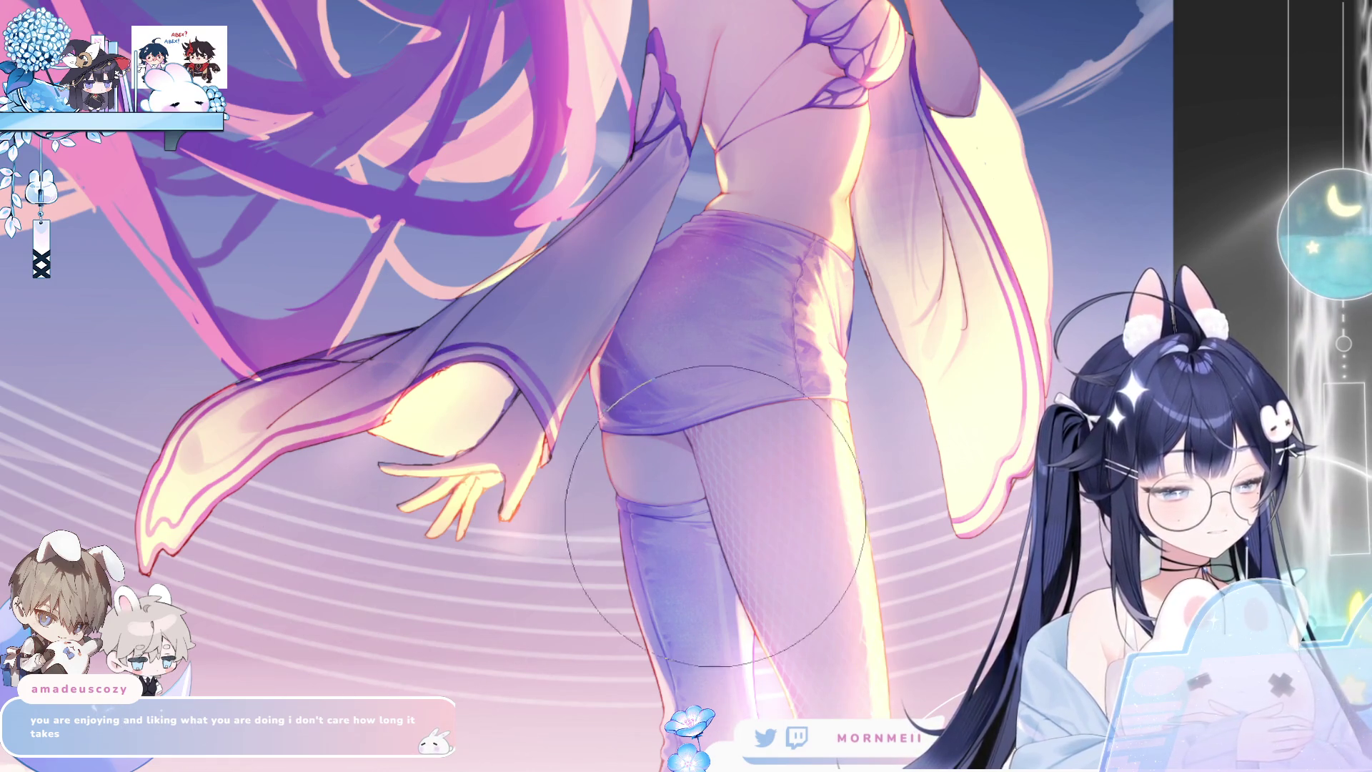
{"action": "key", "text": "m"}
{"action": "key", "text": "m"}
{"action": "scroll", "coordinate": [768, 527], "scroll_direction": "down", "scroll_amount": 3}
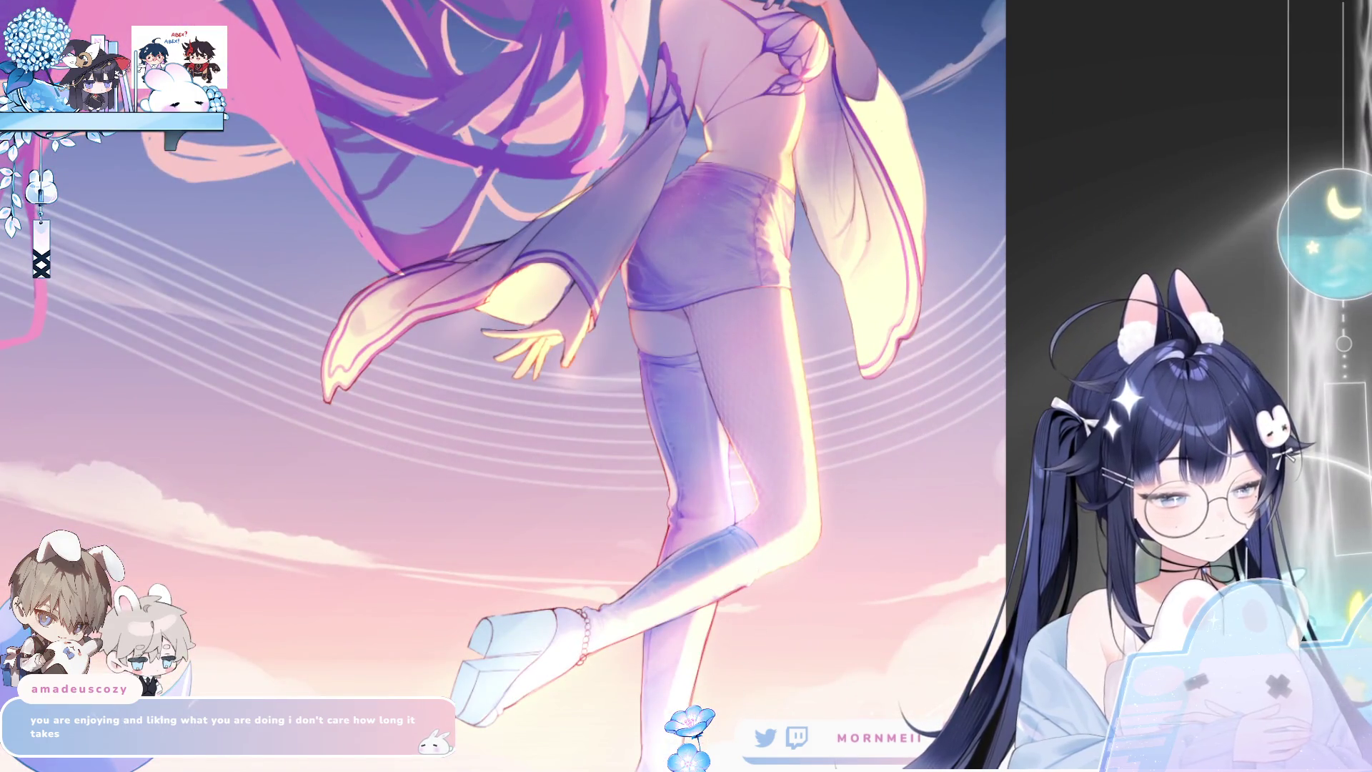
{"action": "scroll", "coordinate": [764, 340], "scroll_direction": "up", "scroll_amount": 5}
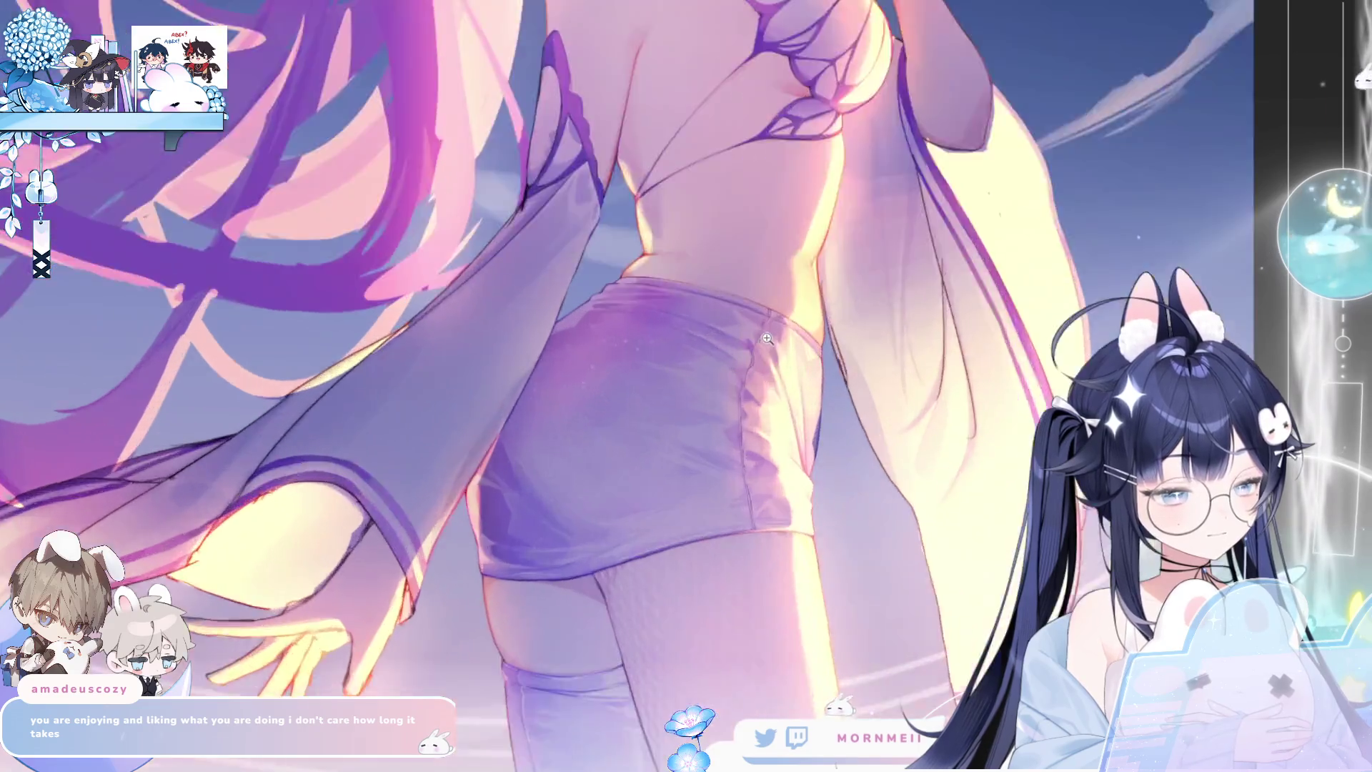
{"action": "scroll", "coordinate": [764, 340], "scroll_direction": "up", "scroll_amount": 5}
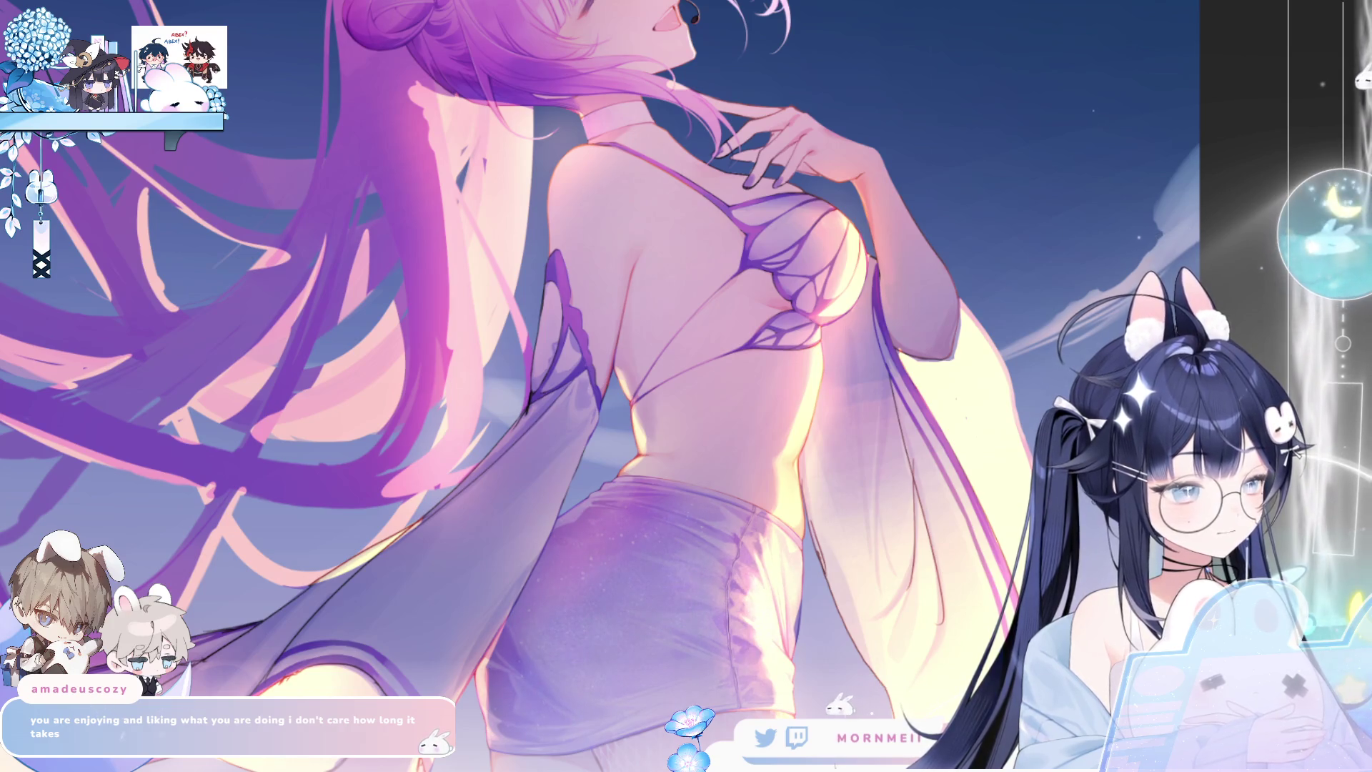
{"action": "key", "text": "h"}
{"action": "key", "text": "h"}
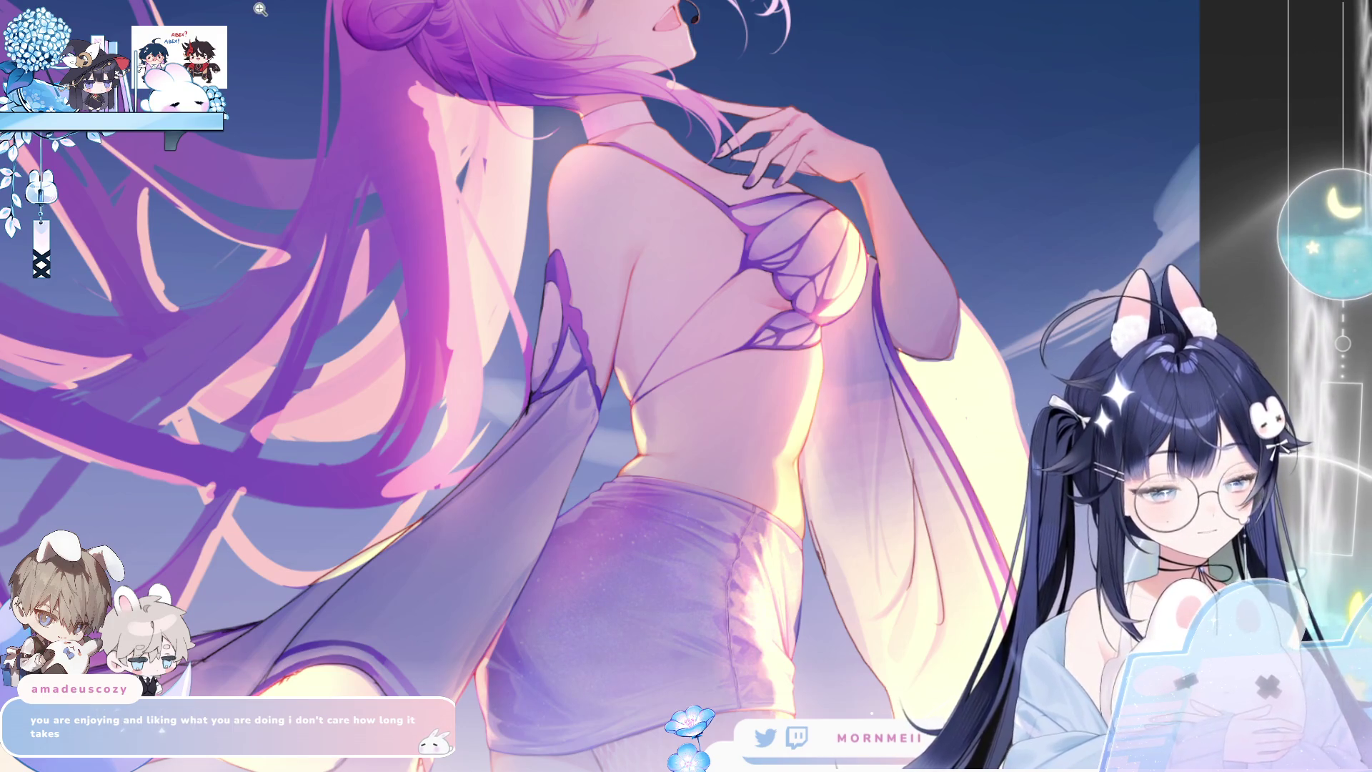
{"action": "key", "text": "h"}
{"action": "key", "text": "h"}
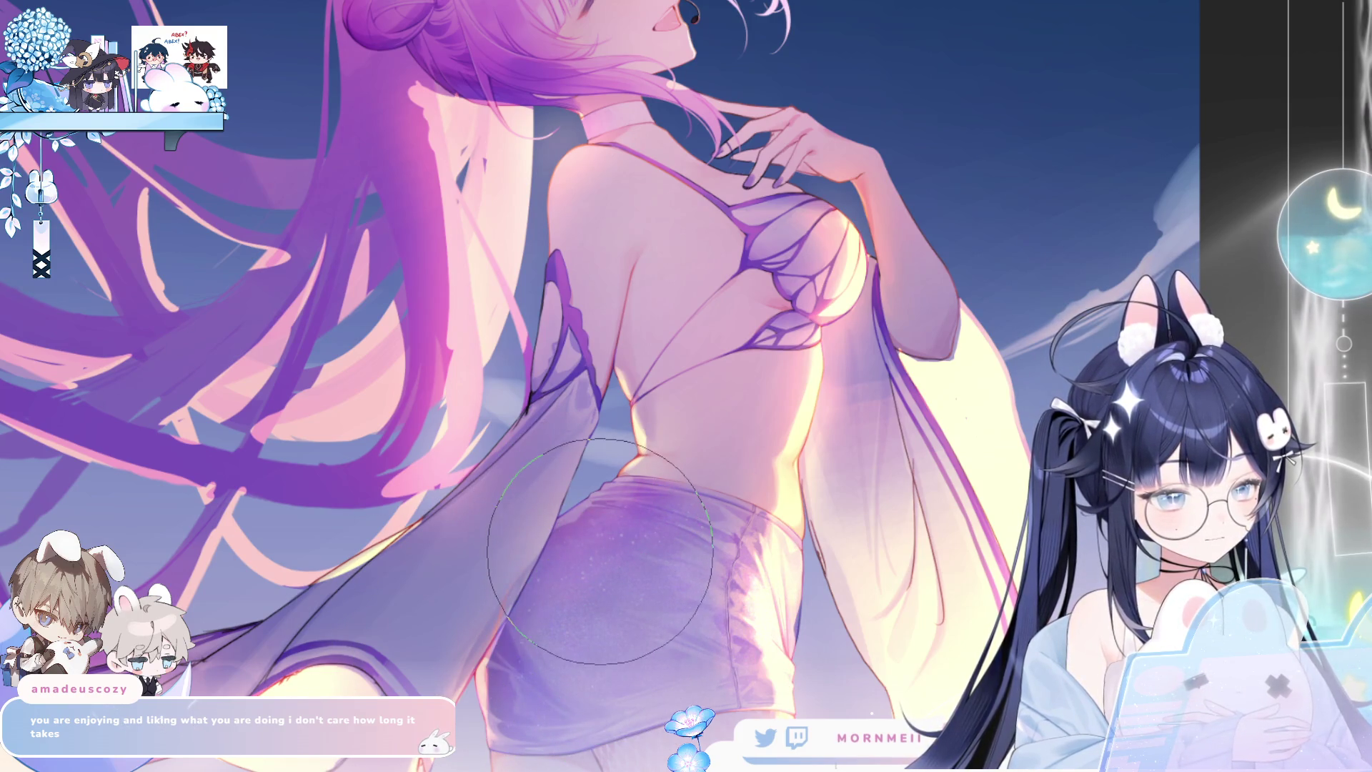
{"action": "key", "text": "bracketleft"}
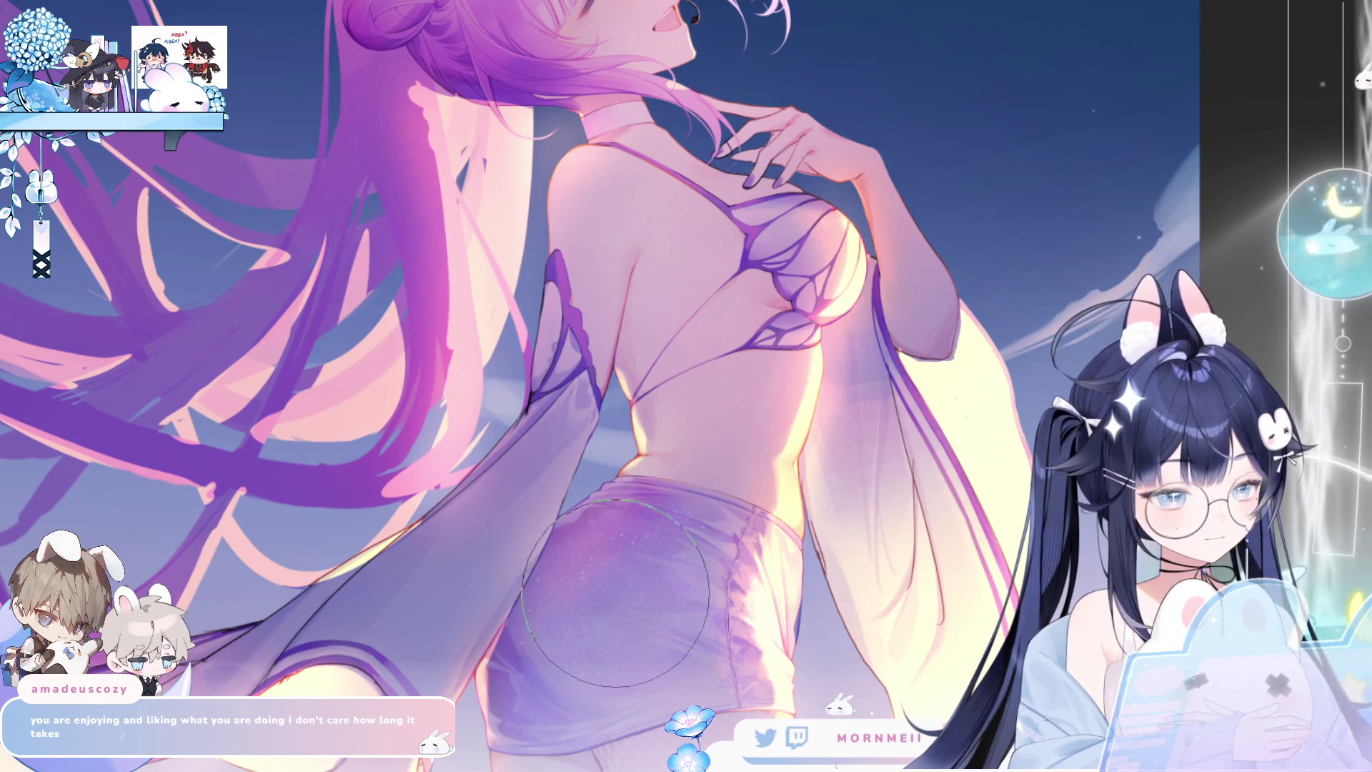
{"action": "key", "text": "m"}
{"action": "key", "text": "m"}
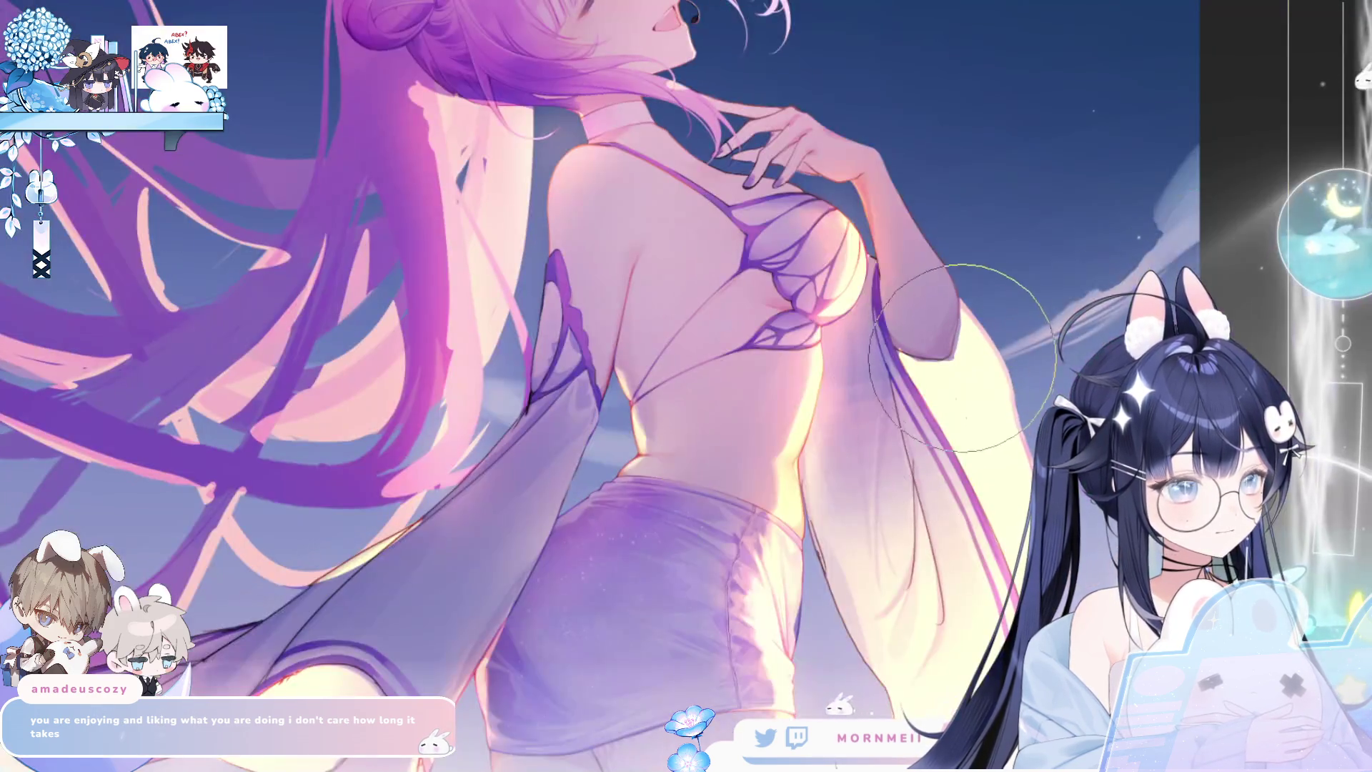
{"action": "scroll", "coordinate": [964, 351], "scroll_direction": "up", "scroll_amount": 1}
{"action": "key", "text": "h"}
{"action": "key", "text": "h"}
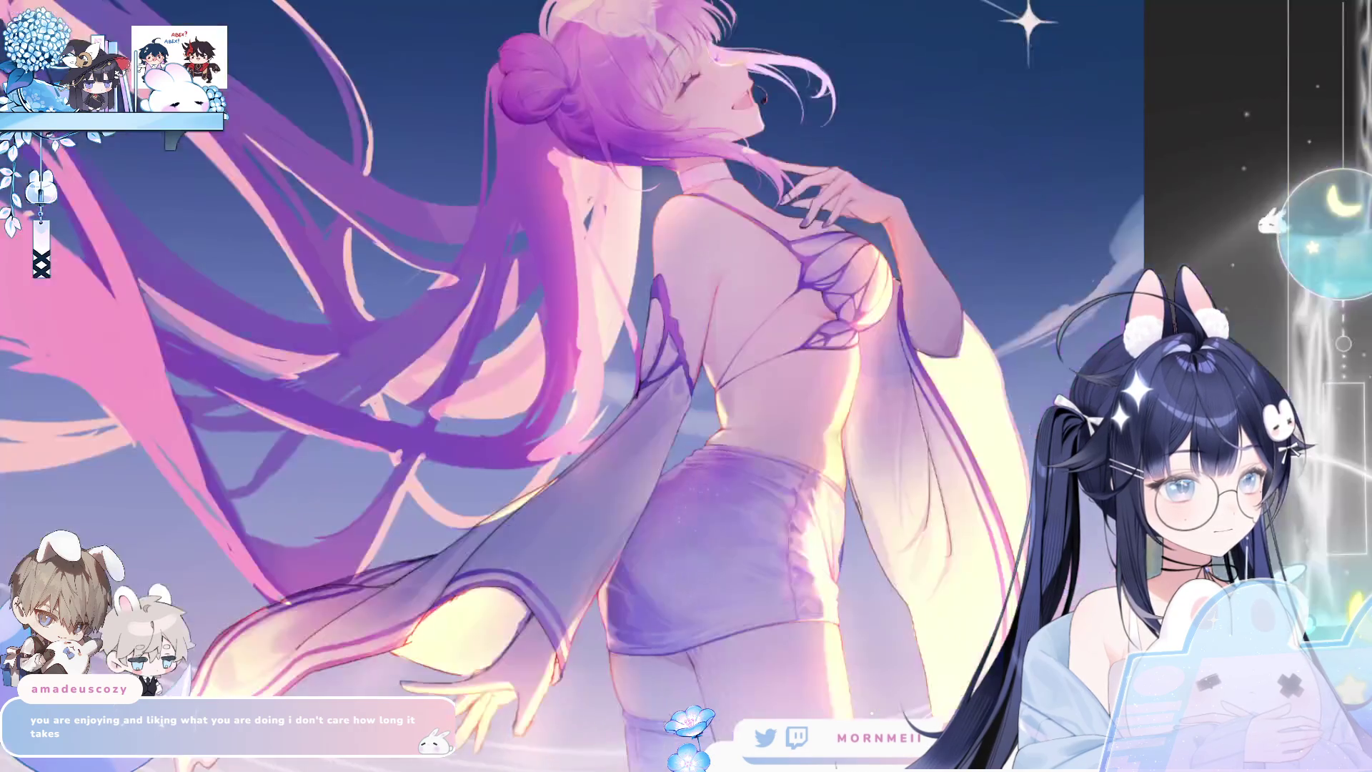
{"action": "left_click_drag", "start_coordinate": [983, 386], "coordinate": [983, 440]}
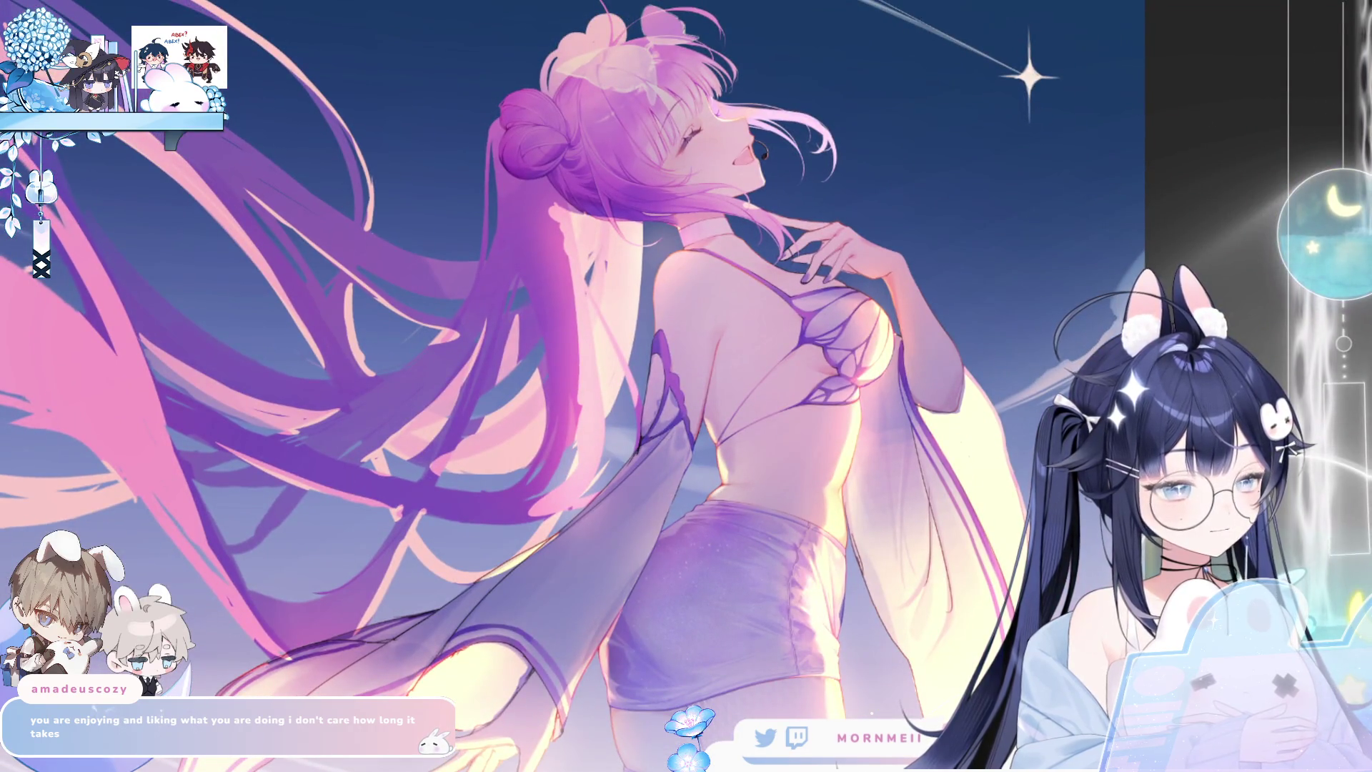
{"action": "key", "text": "h"}
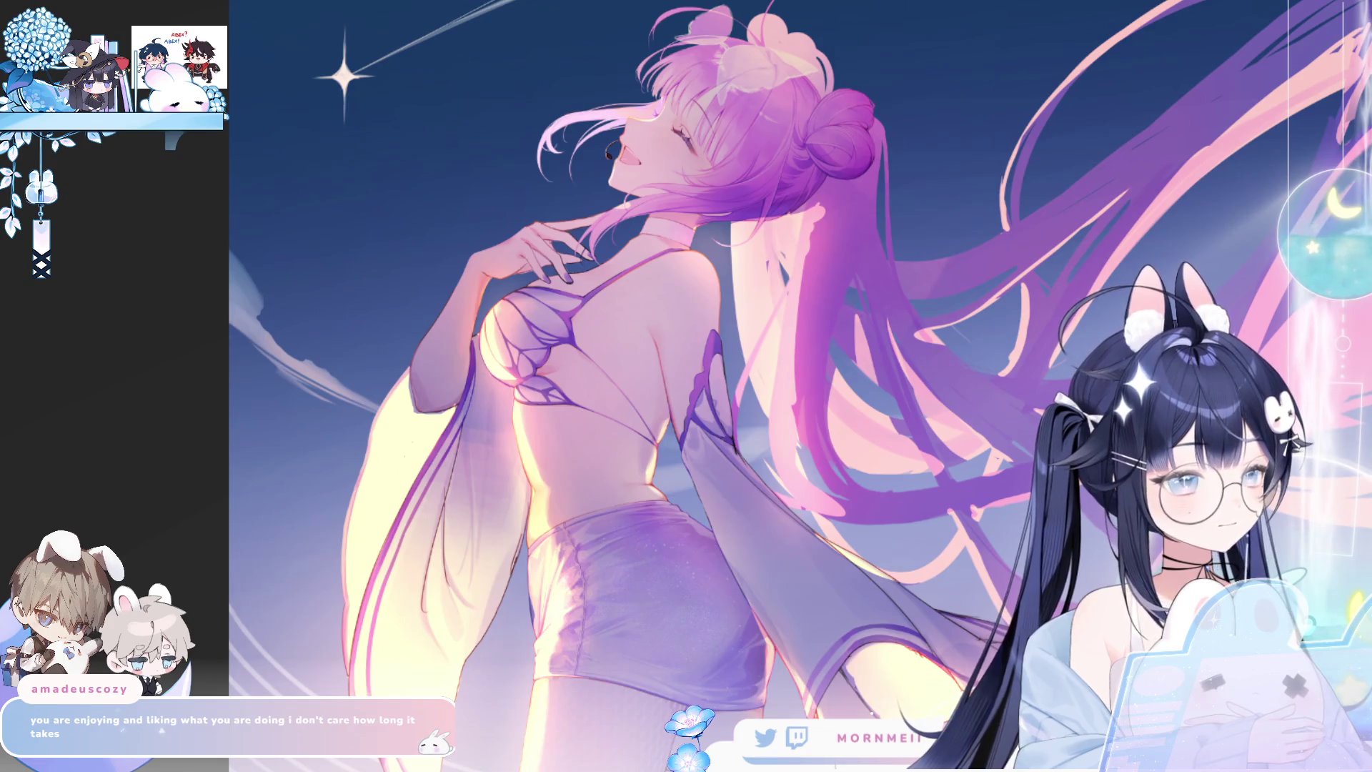
{"action": "key", "text": "ctrl+0"}
{"action": "key", "text": "h"}
{"action": "key", "text": "h"}
{"action": "key", "text": "h"}
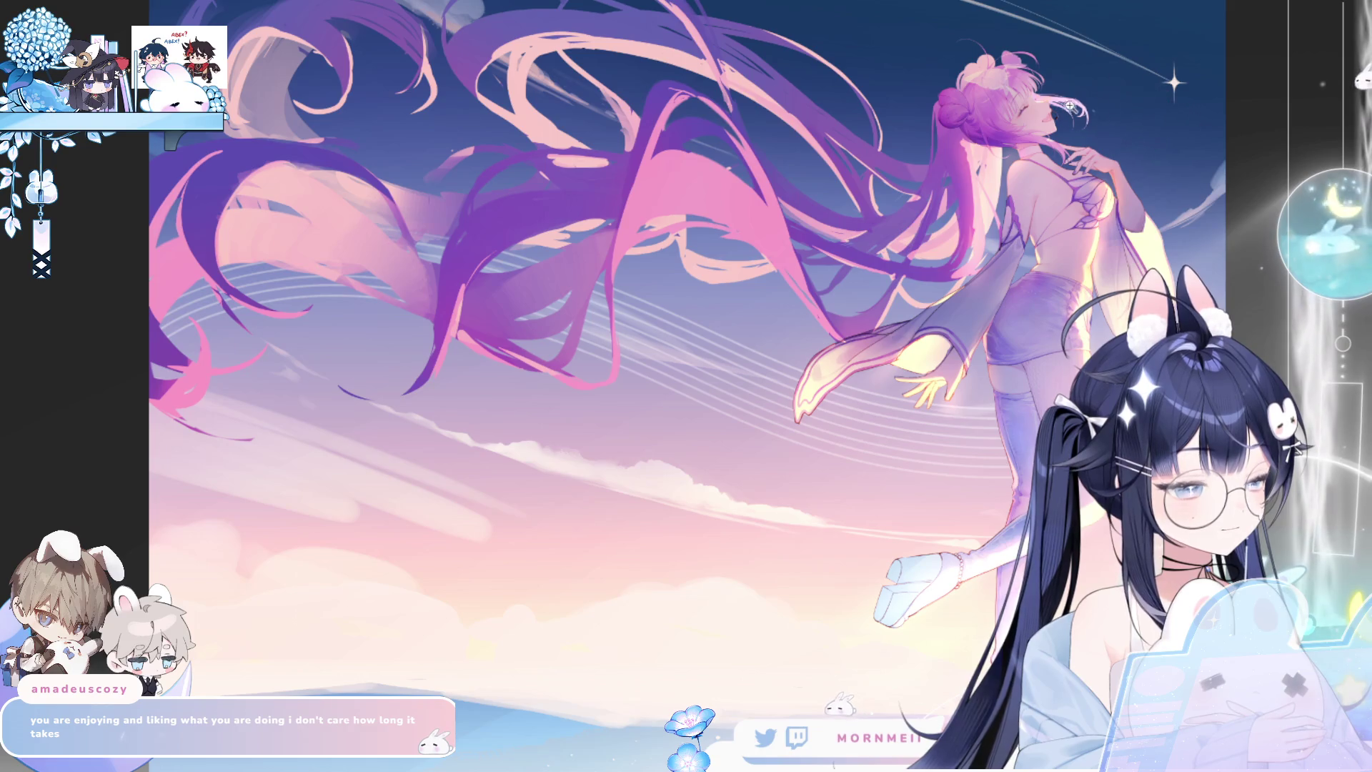
{"action": "key", "text": "ctrl+1"}
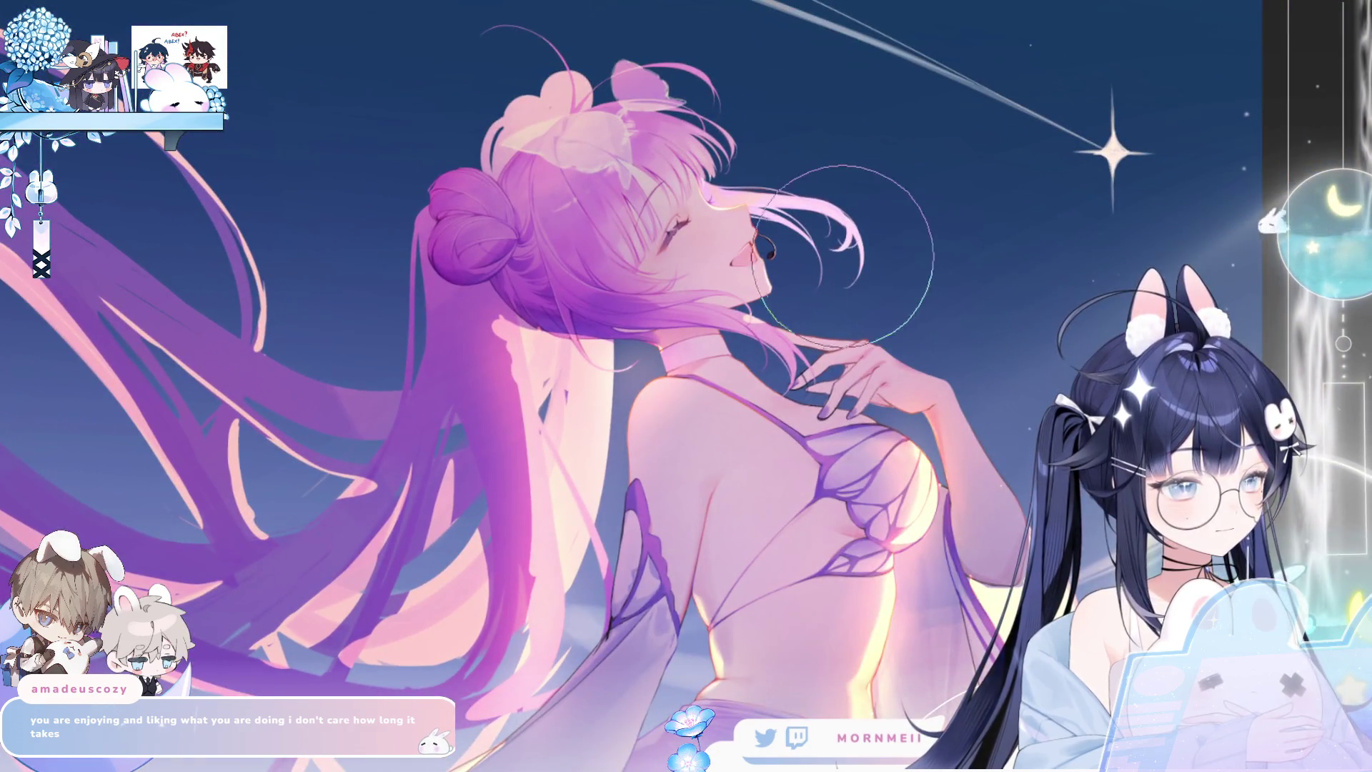
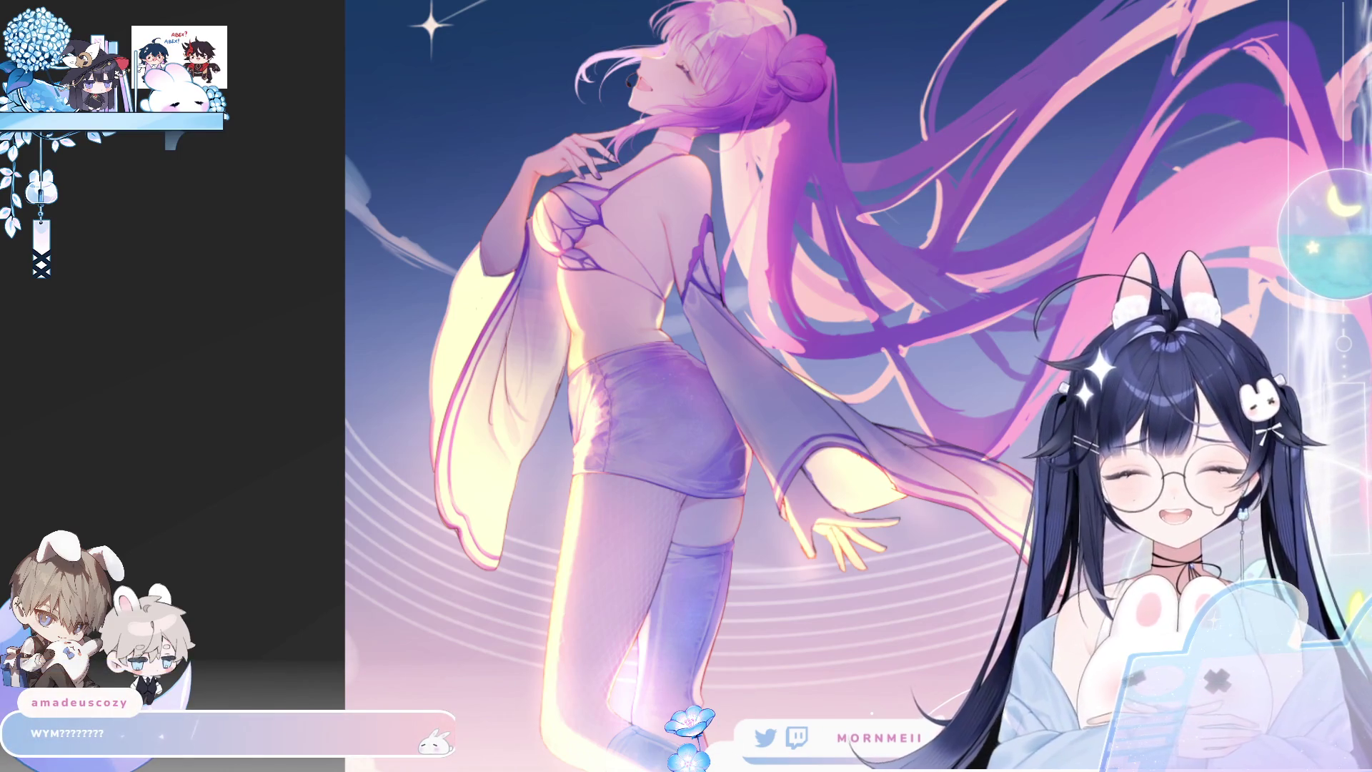
Mirror the canvas and restore it, then fit the whole painting to the window and mirror it.
{"action": "key", "text": "h"}
{"action": "scroll", "coordinate": [681, 116], "scroll_direction": "up", "scroll_amount": 3}
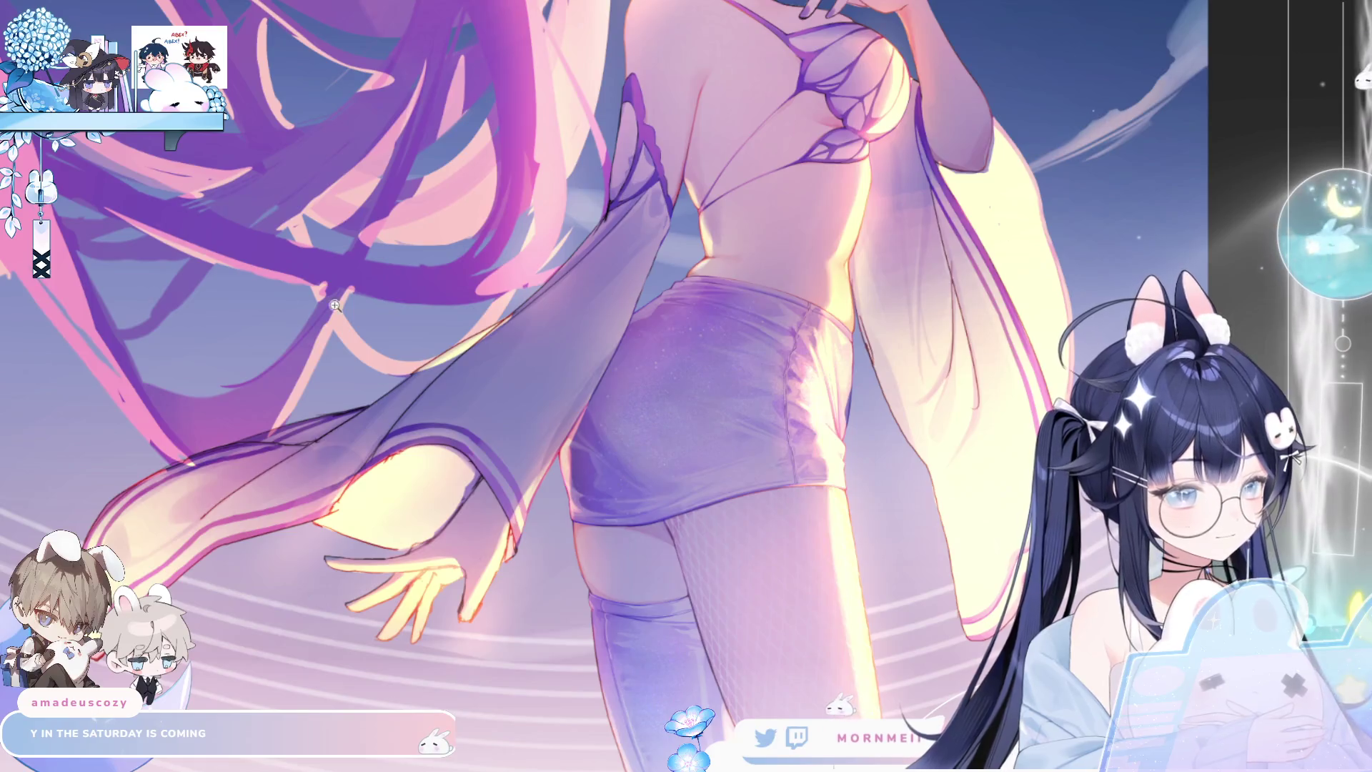
{"action": "key", "text": "h"}
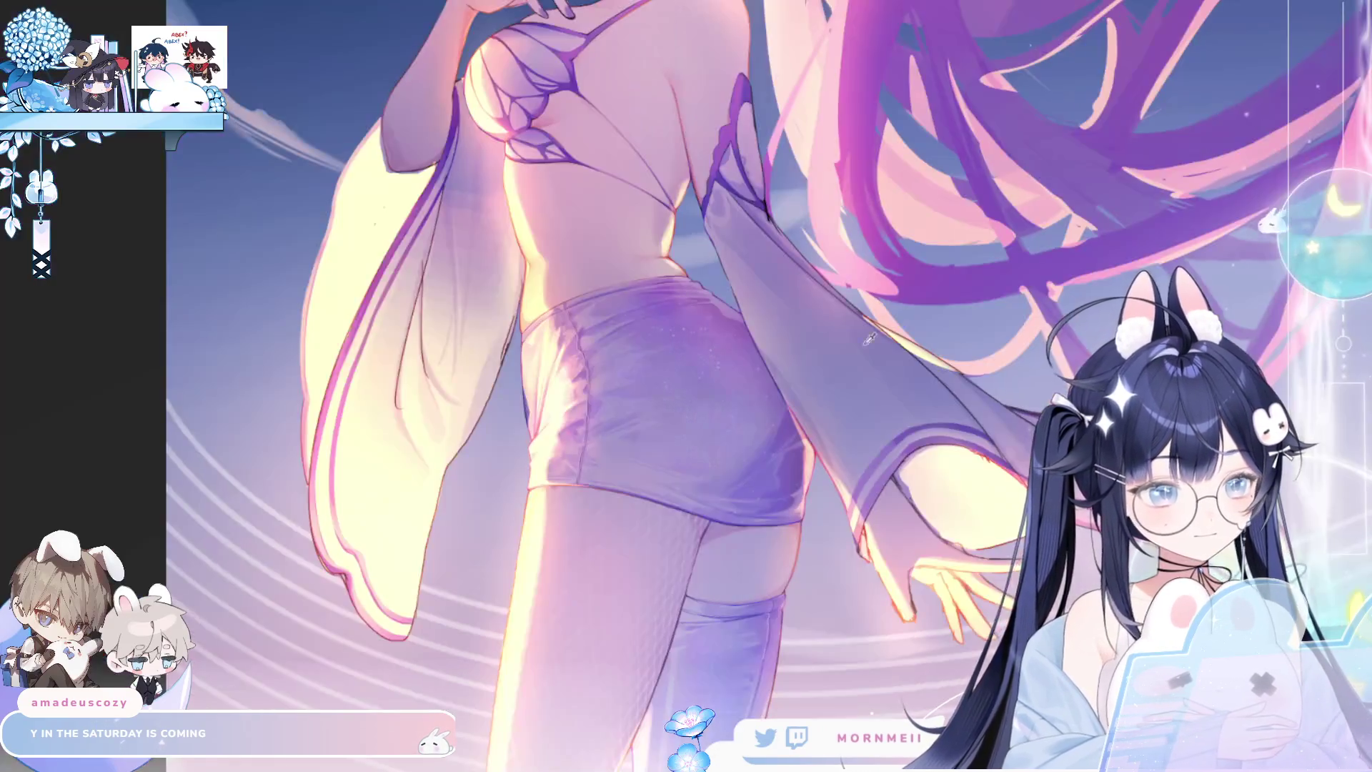
{"action": "scroll", "coordinate": [681, 115], "scroll_direction": "down", "scroll_amount": 3}
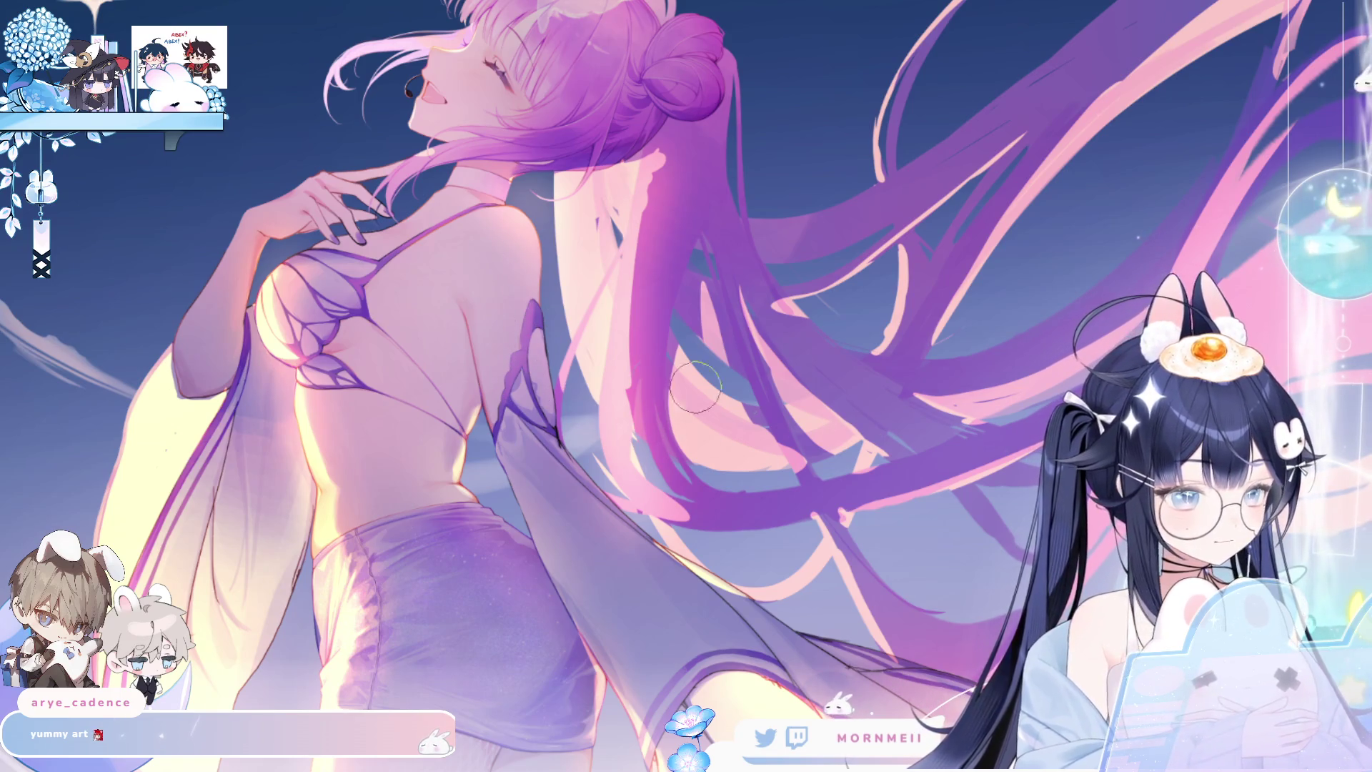
{"action": "key", "text": "ctrl+0"}
{"action": "key", "text": "h"}
{"action": "key", "text": "h"}
{"action": "scroll", "coordinate": [821, 386], "scroll_direction": "down", "scroll_amount": 3}
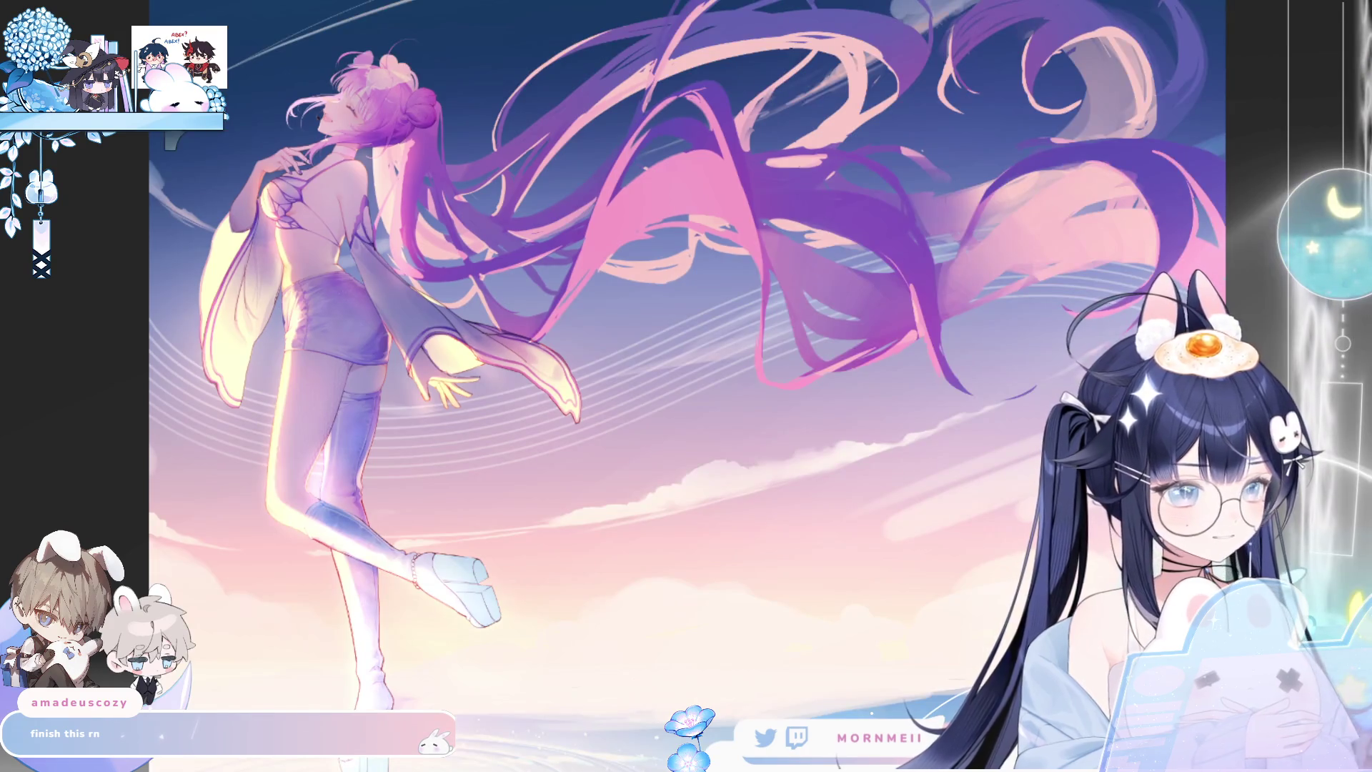
Flip the whole painting horizontally so the floating girl faces the other way.
{"action": "key", "text": "h"}
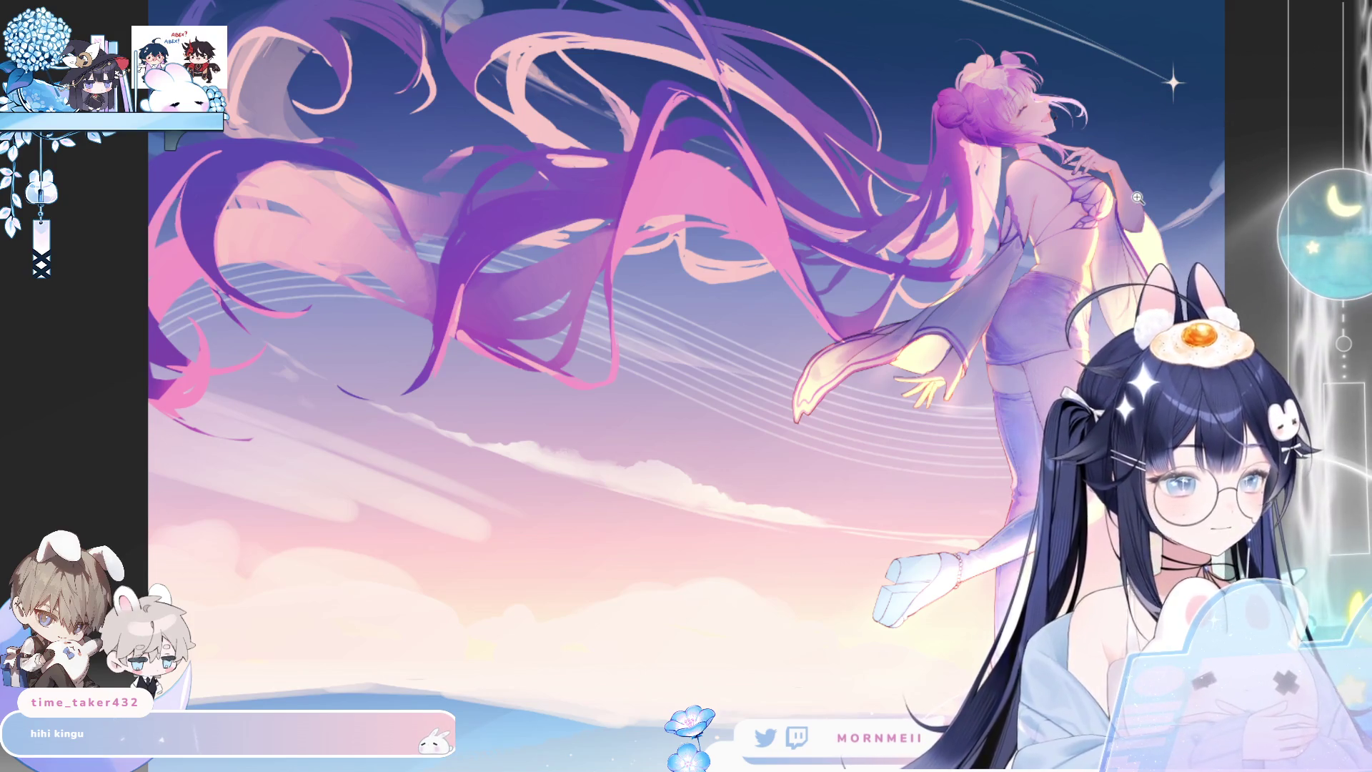
{"action": "scroll", "coordinate": [1139, 198], "scroll_direction": "up", "scroll_amount": 8}
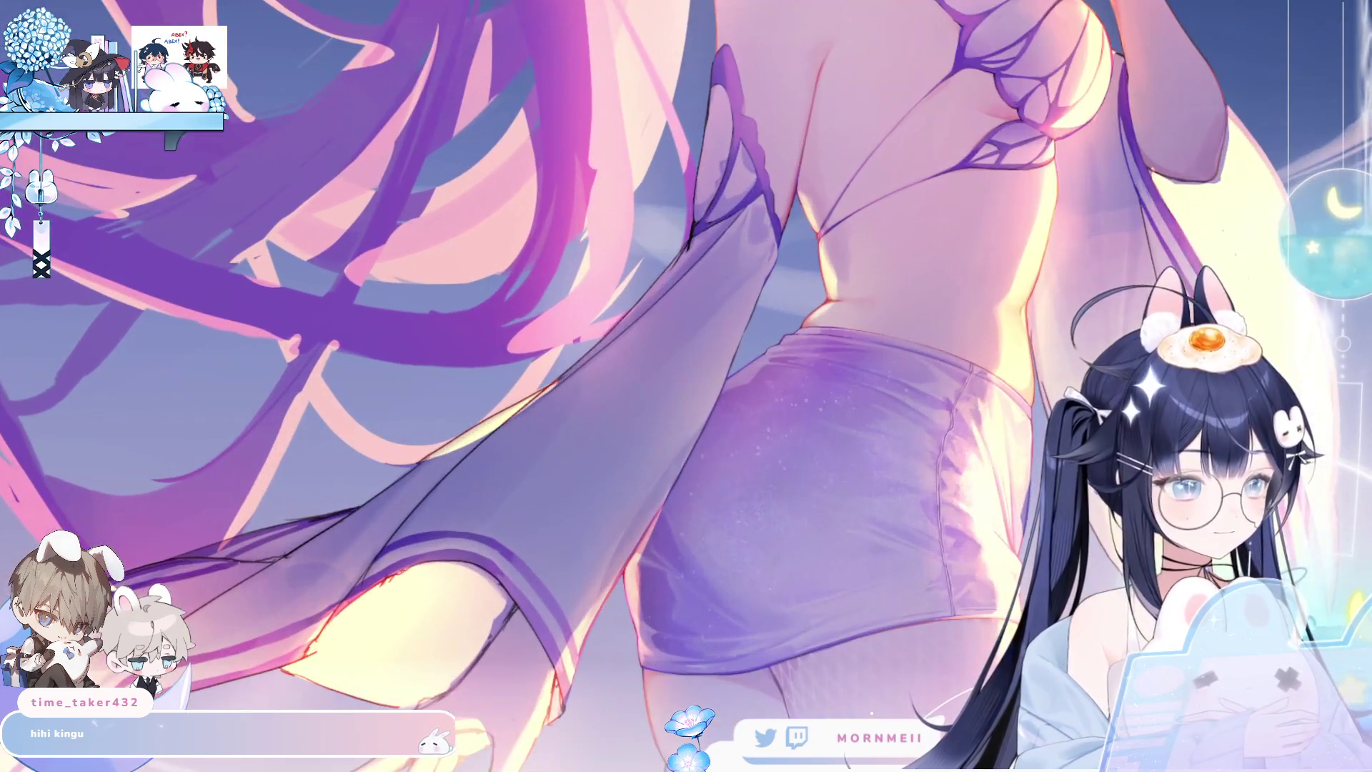
Step through four versions of the figure, ending on the white-sleeved one showing the full glossy boot.
{"action": "key", "text": "Right"}
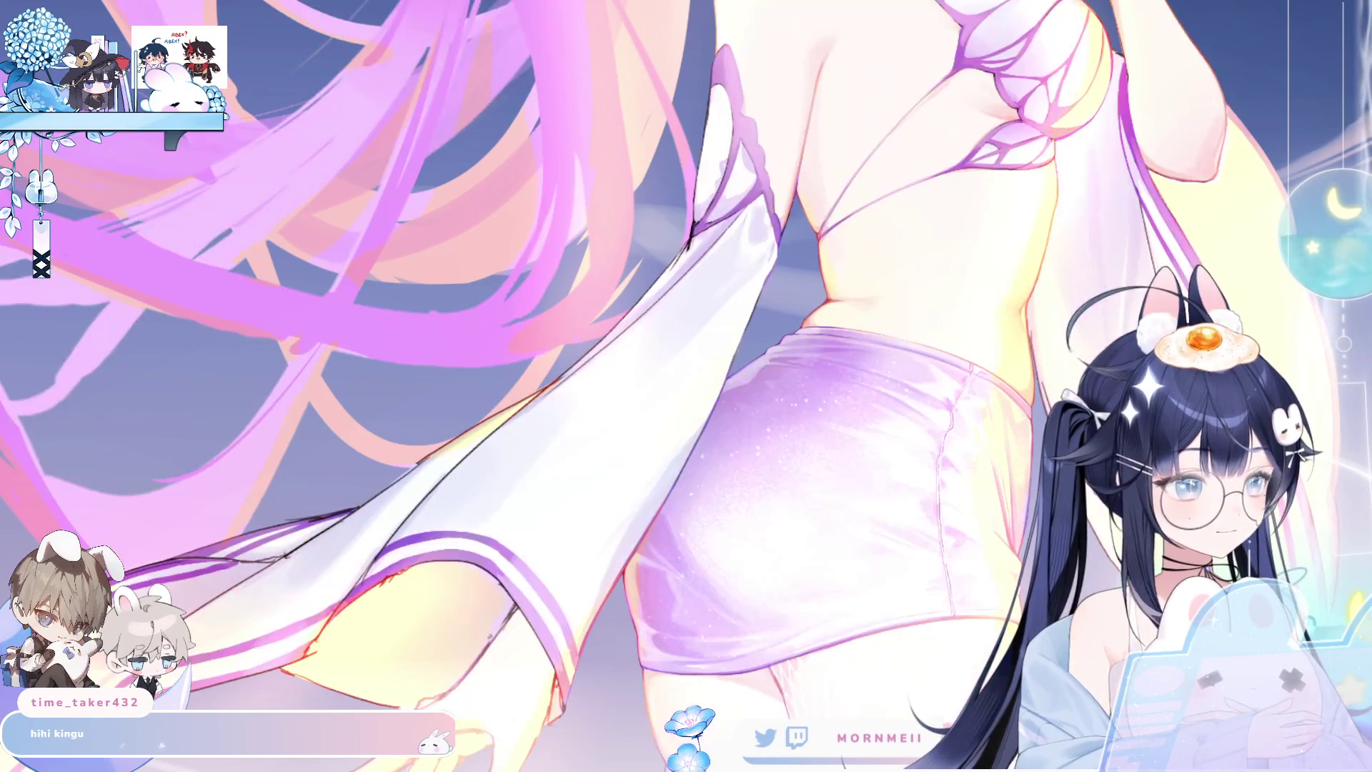
{"action": "key", "text": "Right"}
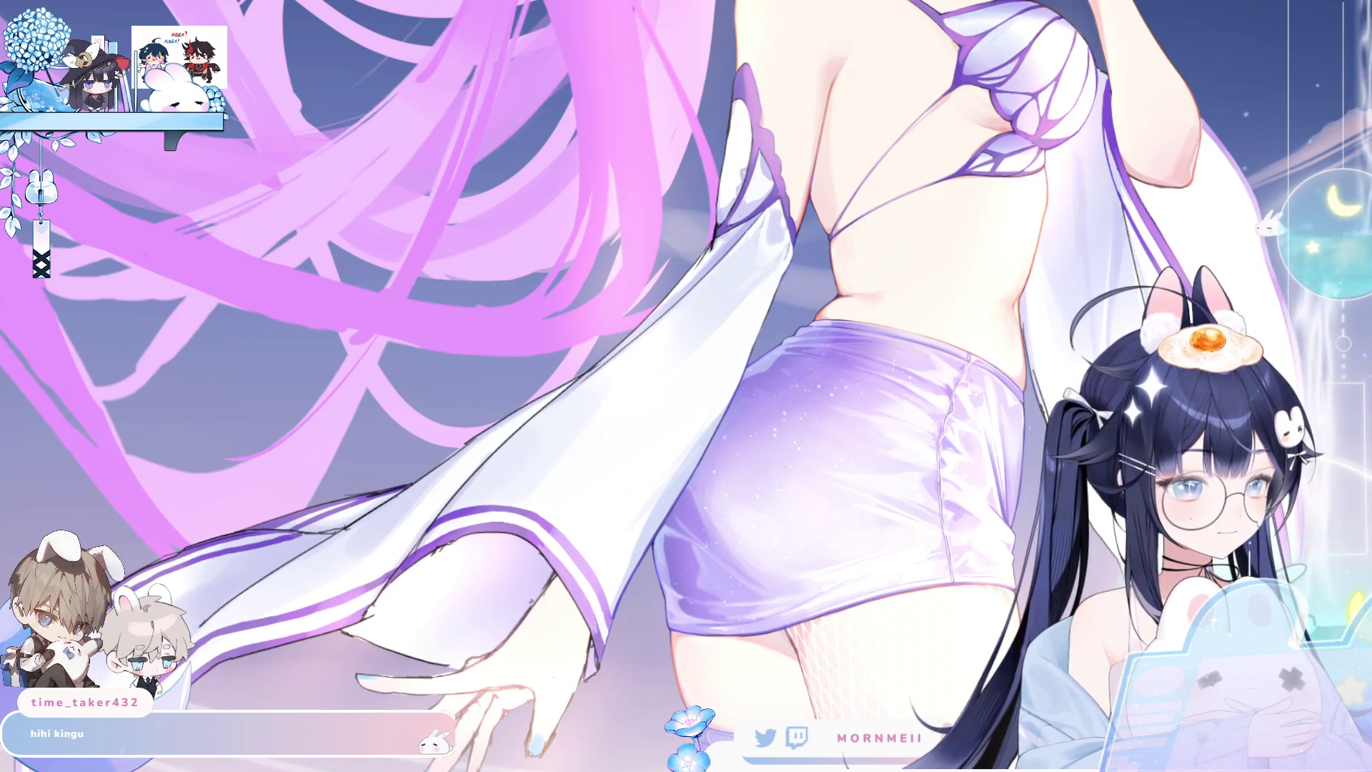
{"action": "key", "text": "Right"}
{"action": "key", "text": "Right"}
{"action": "key", "text": "Right"}
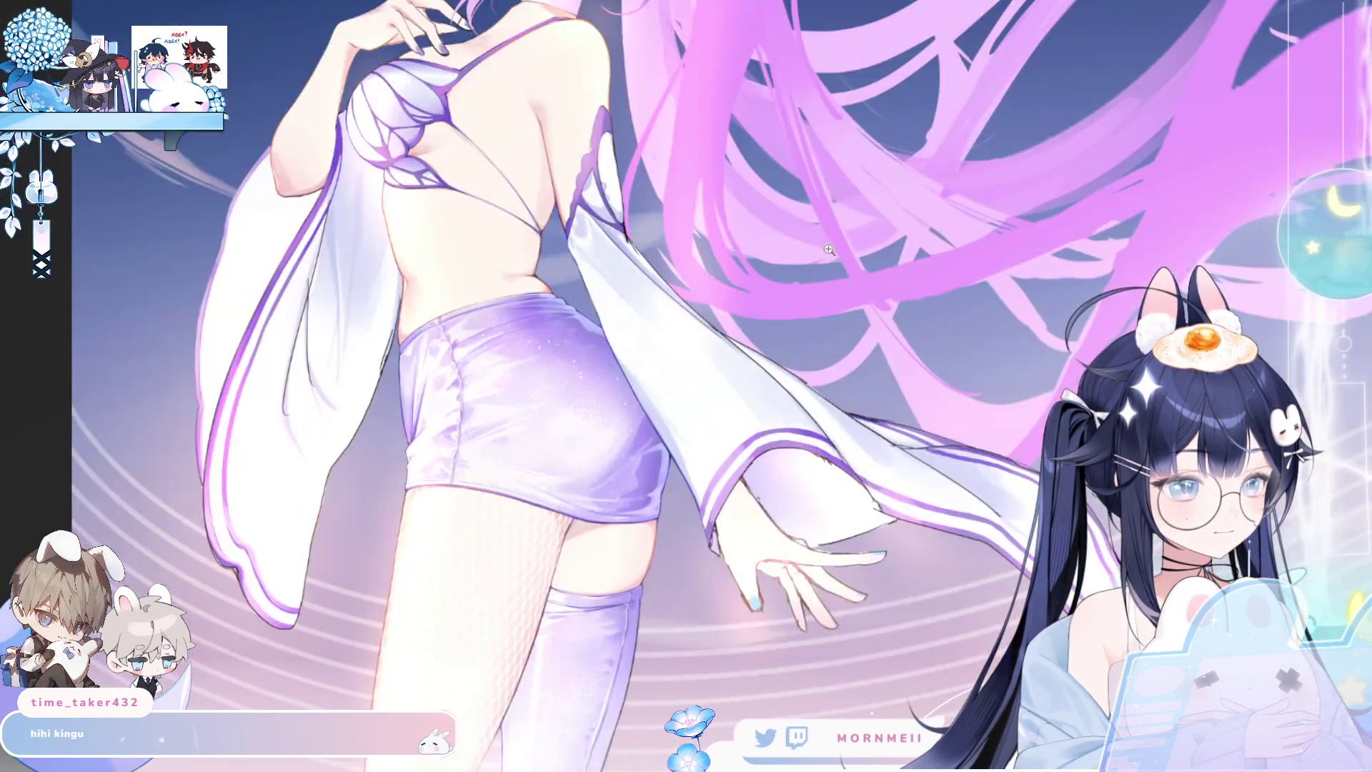
{"action": "key", "text": "Right"}
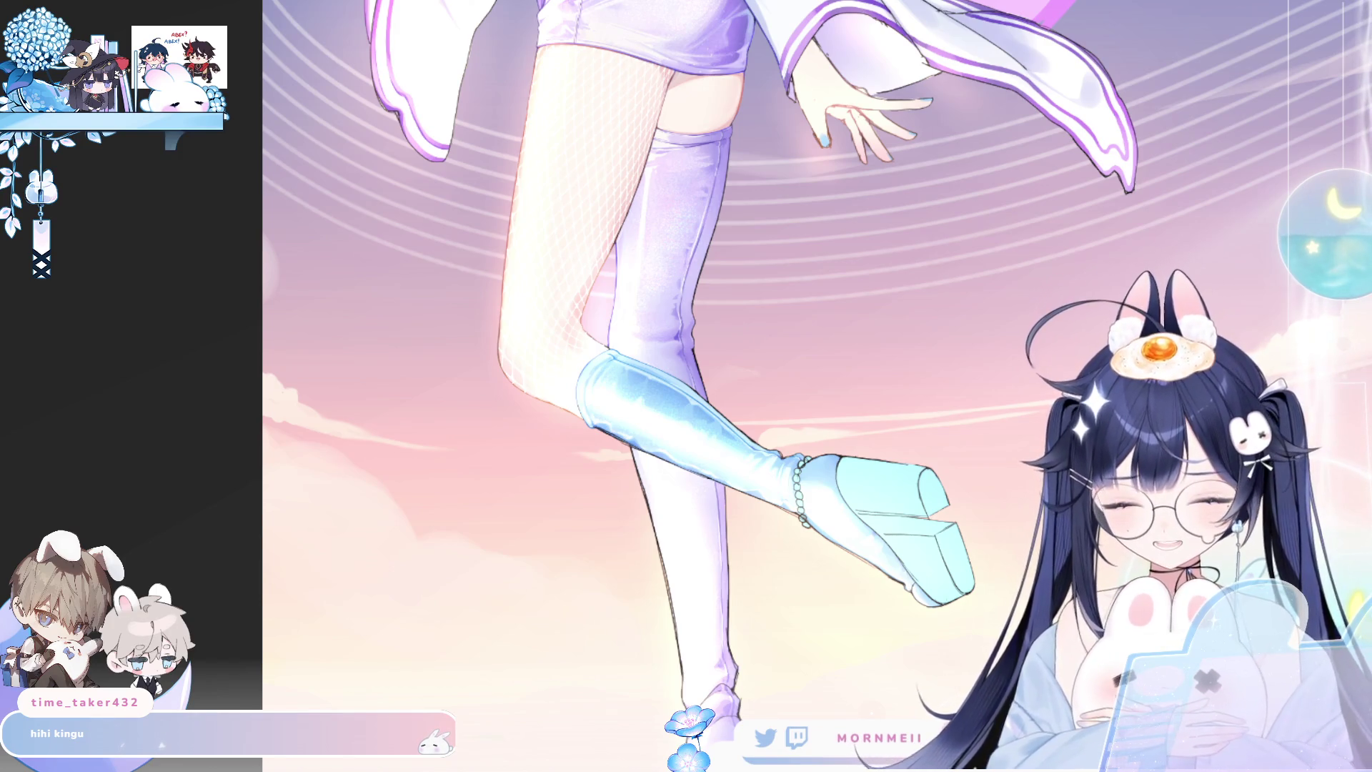
Zoom in close on the blue boot, mirroring the view, and follow the leg's edge.
{"action": "scroll", "coordinate": [716, 489], "scroll_direction": "up", "scroll_amount": 1}
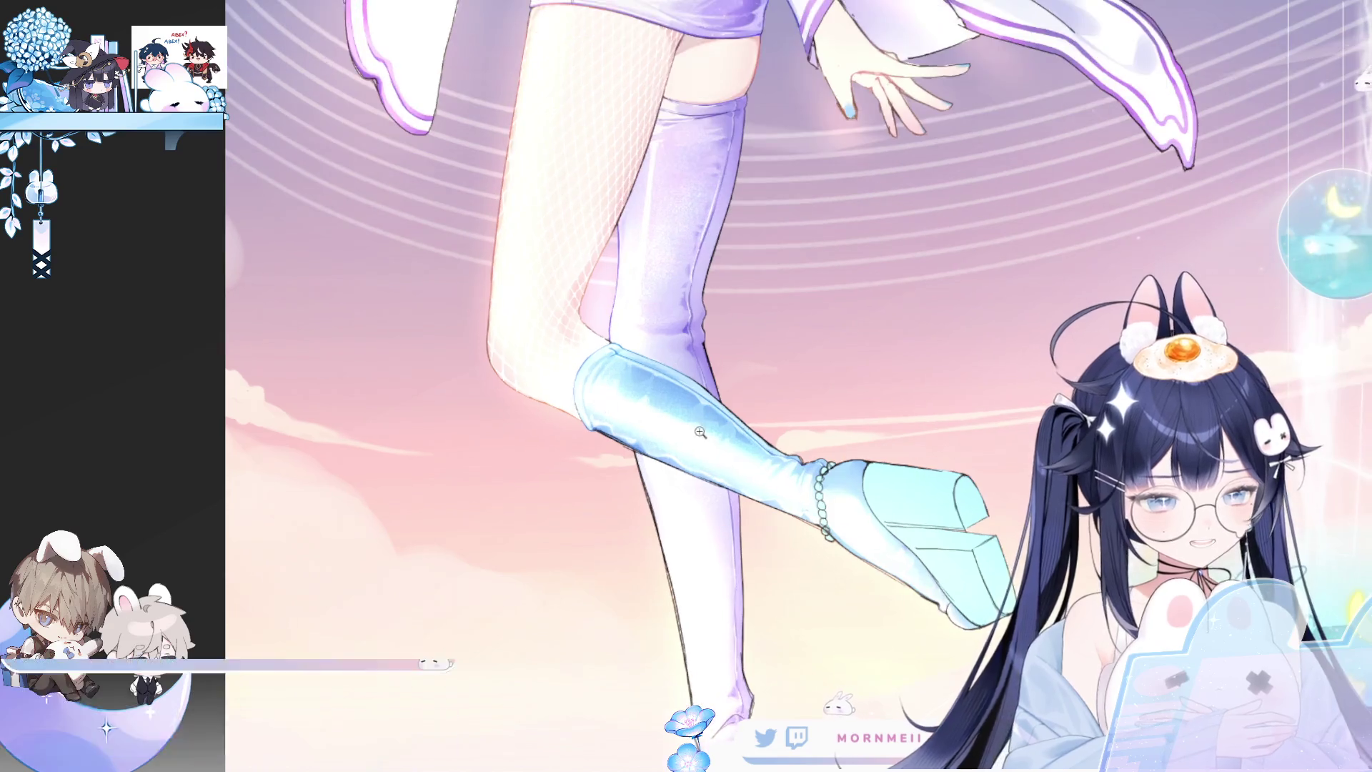
{"action": "key", "text": "h"}
{"action": "left_click", "coordinate": [716, 489]}
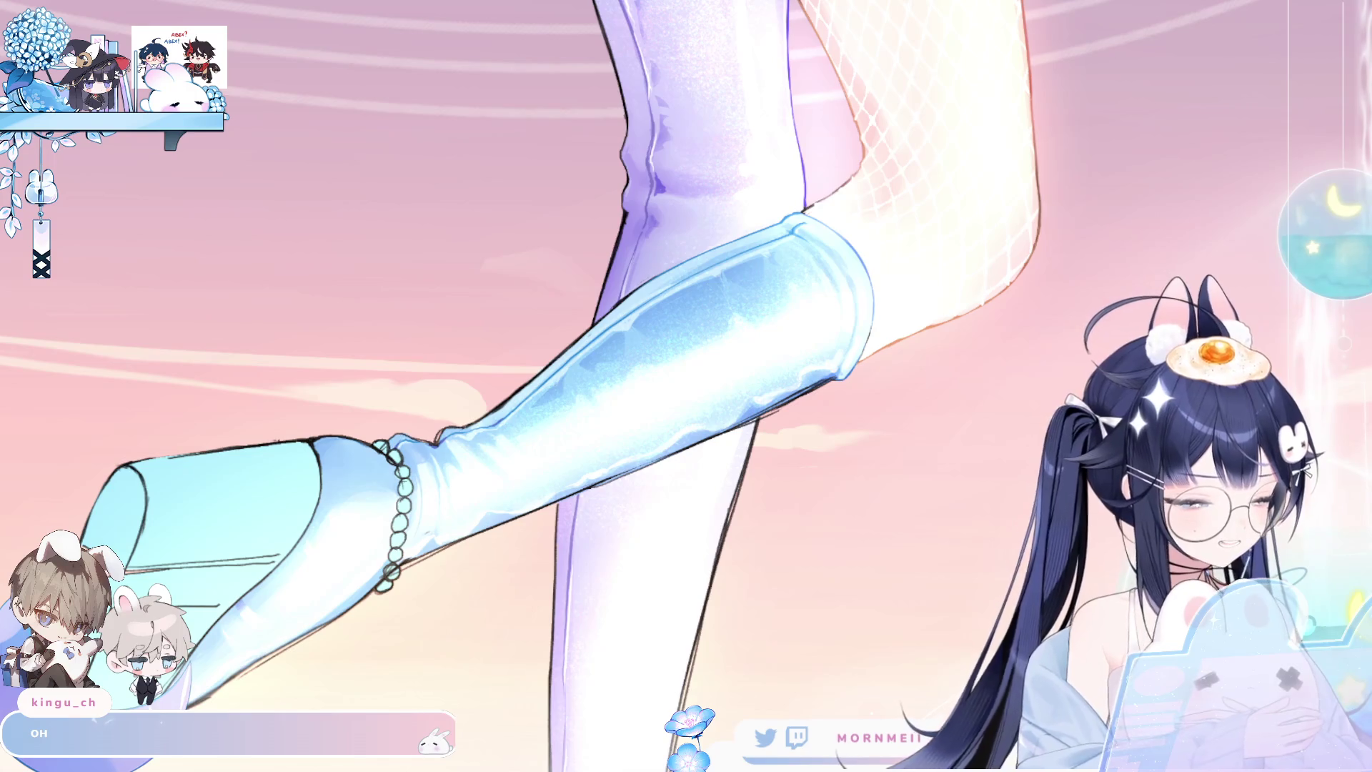
{"action": "key", "text": "h"}
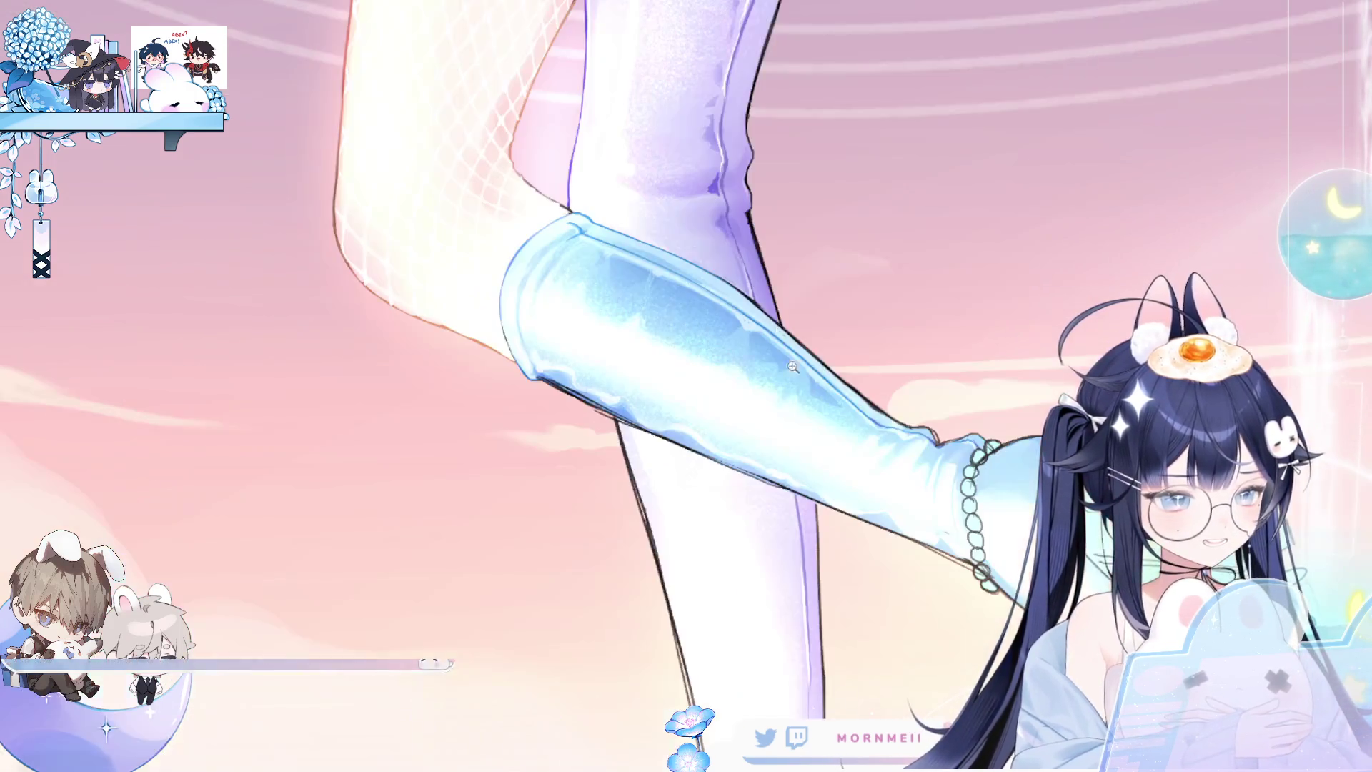
{"action": "left_click", "coordinate": [745, 181]}
{"action": "left_click_drag", "start_coordinate": [746, 181], "coordinate": [654, 286]}
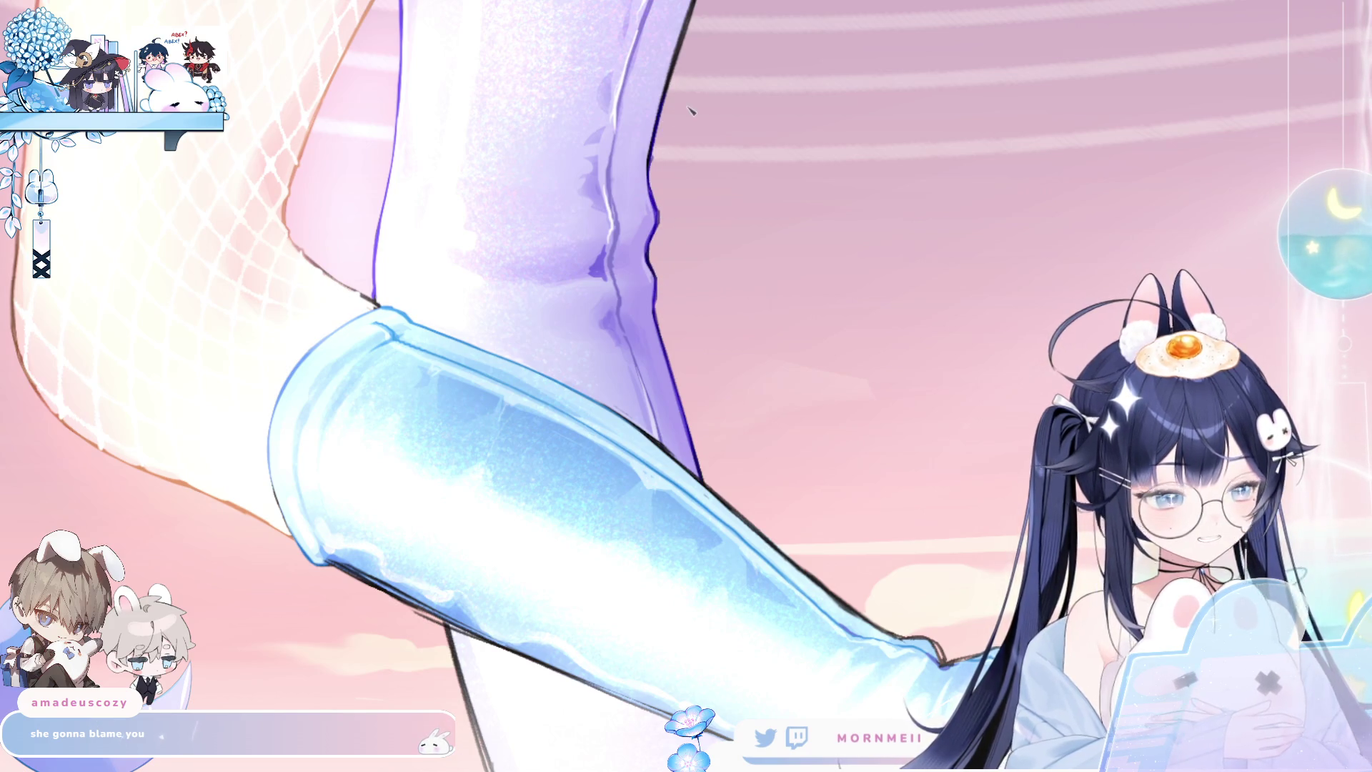
Mirror the view of the legs, pan up to the hand and thigh, then restore normal orientation.
{"action": "scroll", "coordinate": [649, 300], "scroll_direction": "up", "scroll_amount": 3}
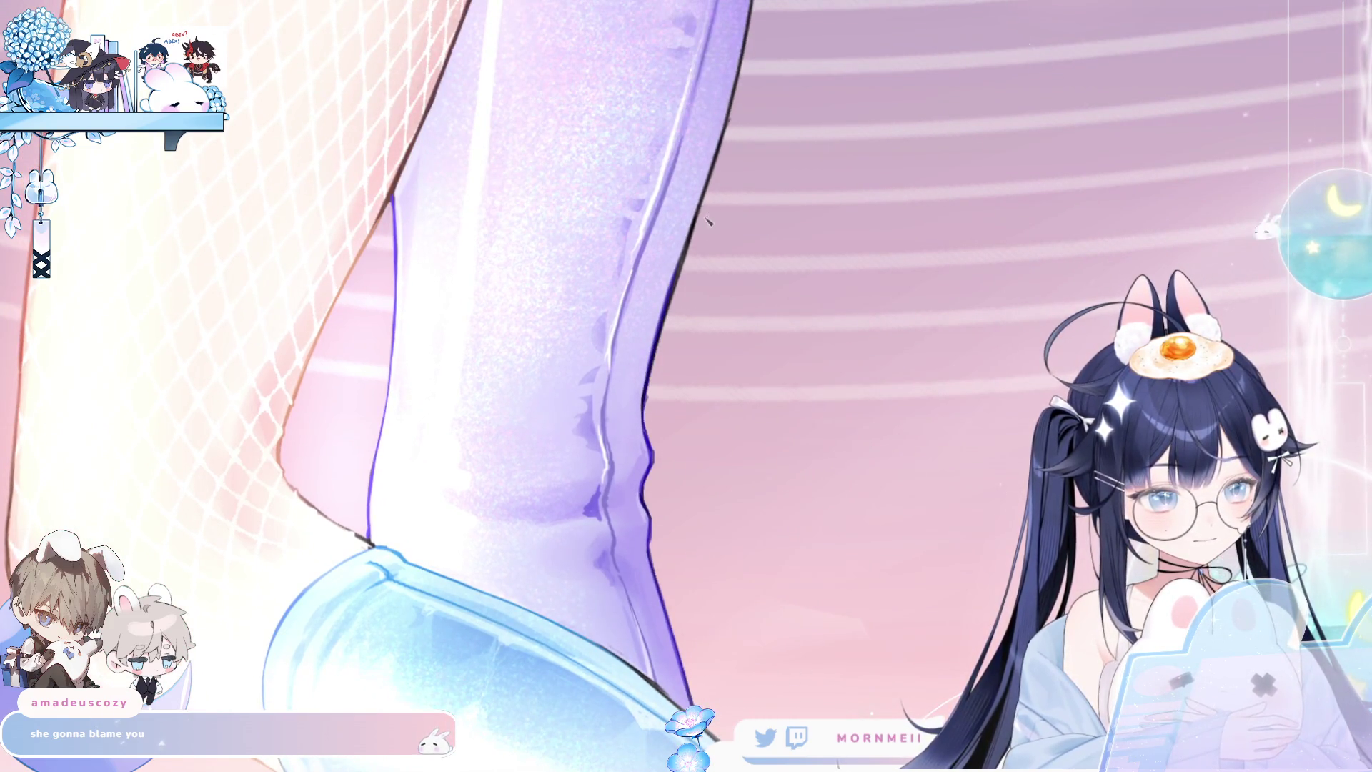
{"action": "key", "text": "m"}
{"action": "left_click_drag", "start_coordinate": [728, 191], "coordinate": [622, 257]}
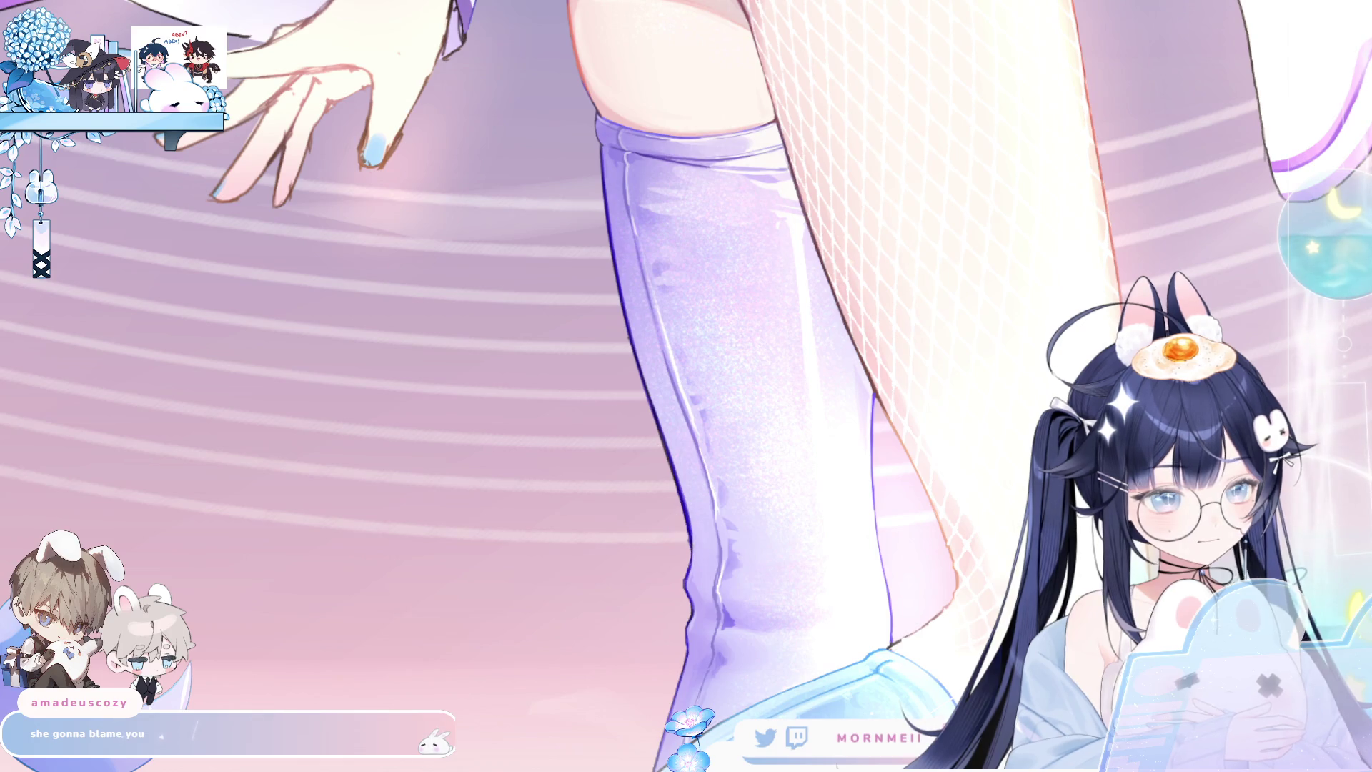
{"action": "key", "text": "h"}
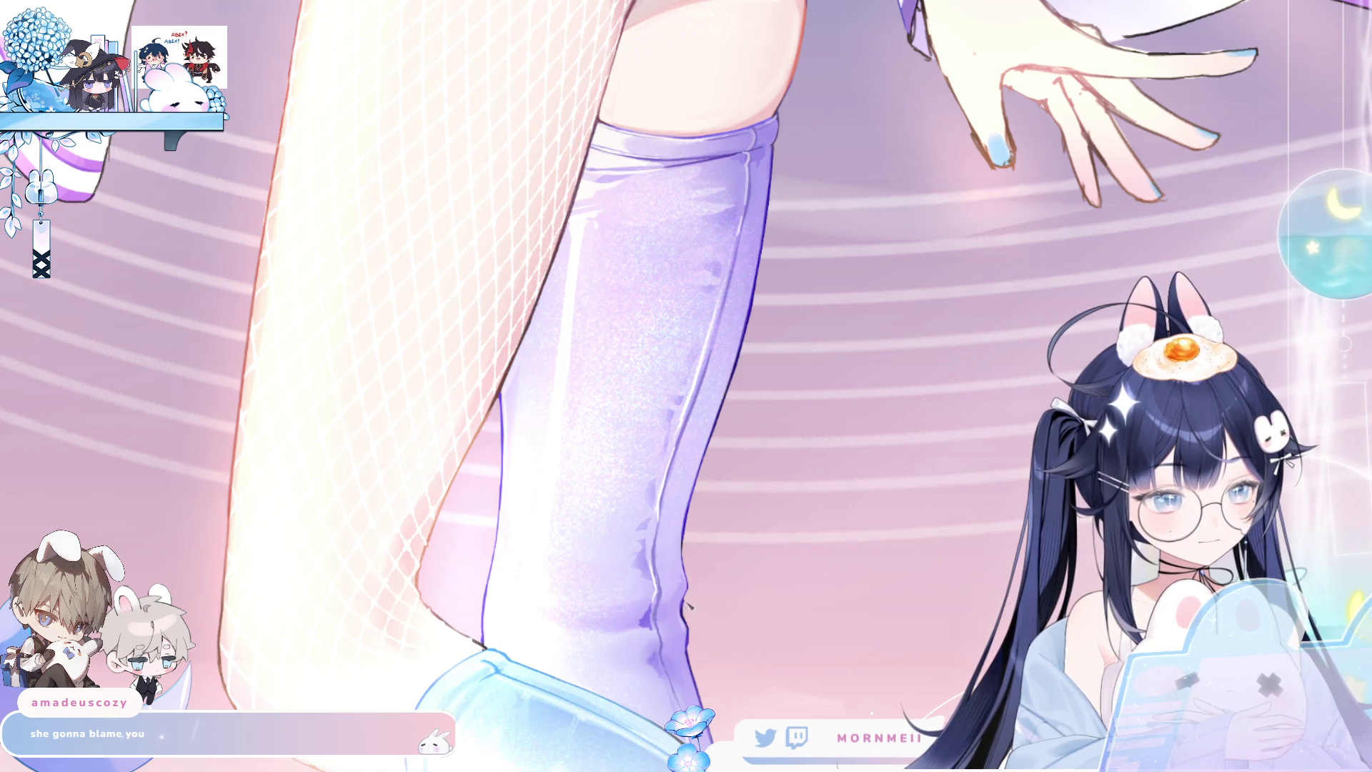
Zoom in on the purple stocking's knee, mirror and restore it, and pan to the stocking top and hand.
{"action": "scroll", "coordinate": [689, 603], "scroll_direction": "down", "scroll_amount": 3}
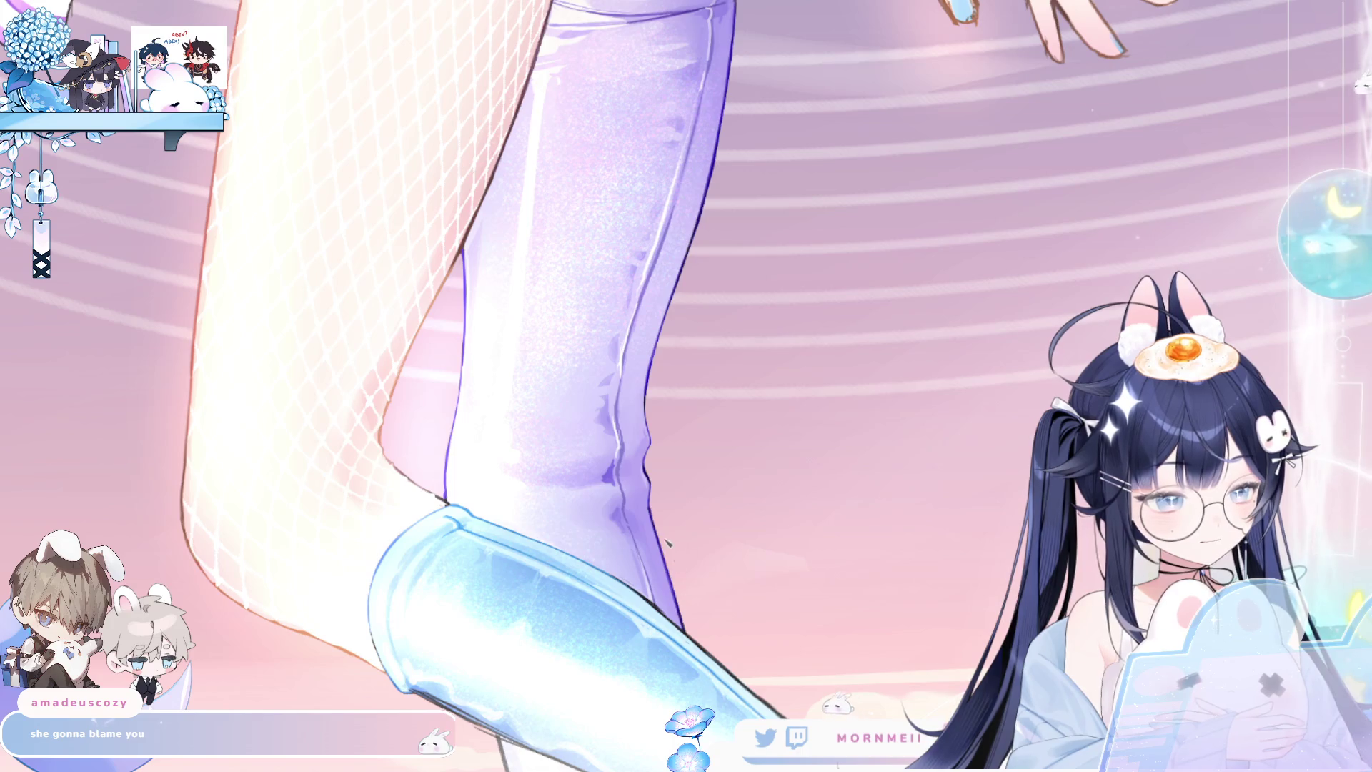
{"action": "scroll", "coordinate": [709, 243], "scroll_direction": "down", "scroll_amount": 5}
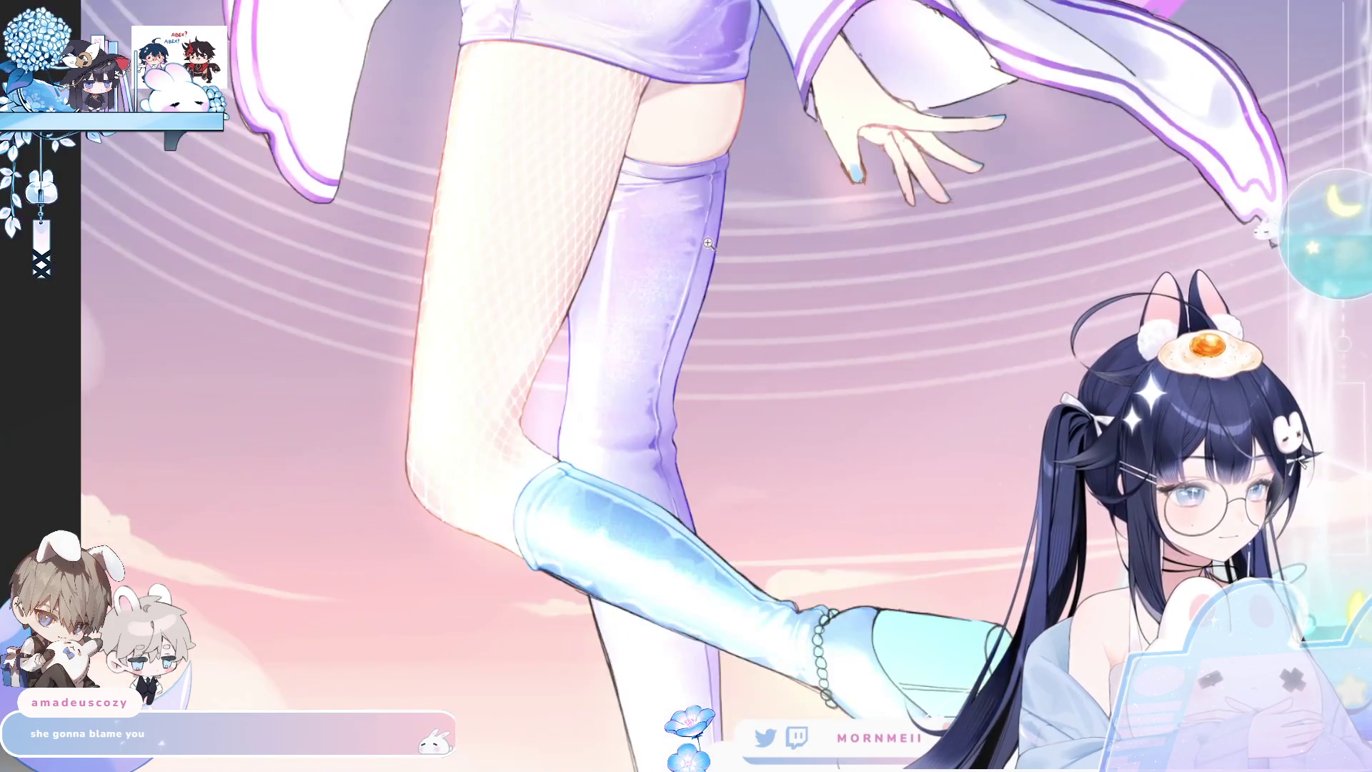
{"action": "scroll", "coordinate": [708, 243], "scroll_direction": "up", "scroll_amount": 3}
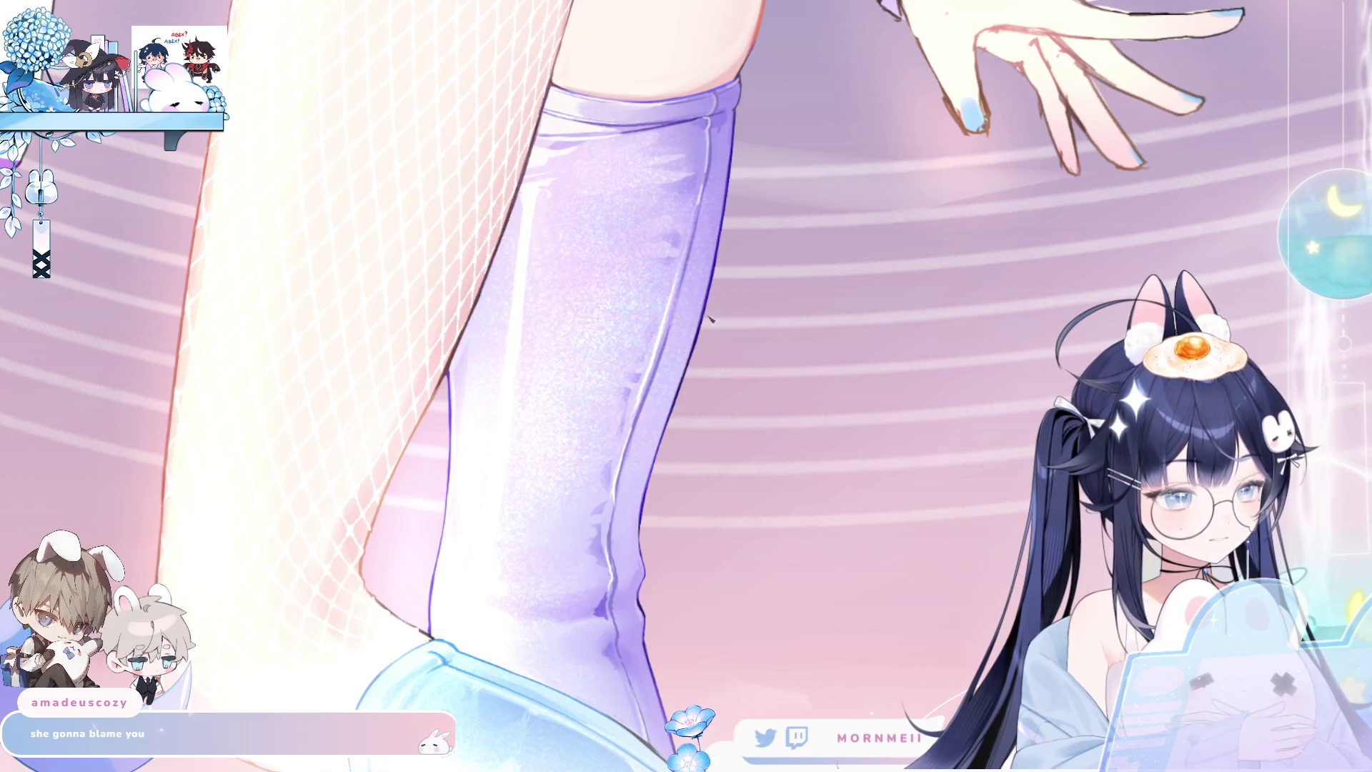
{"action": "scroll", "coordinate": [711, 361], "scroll_direction": "down", "scroll_amount": 3}
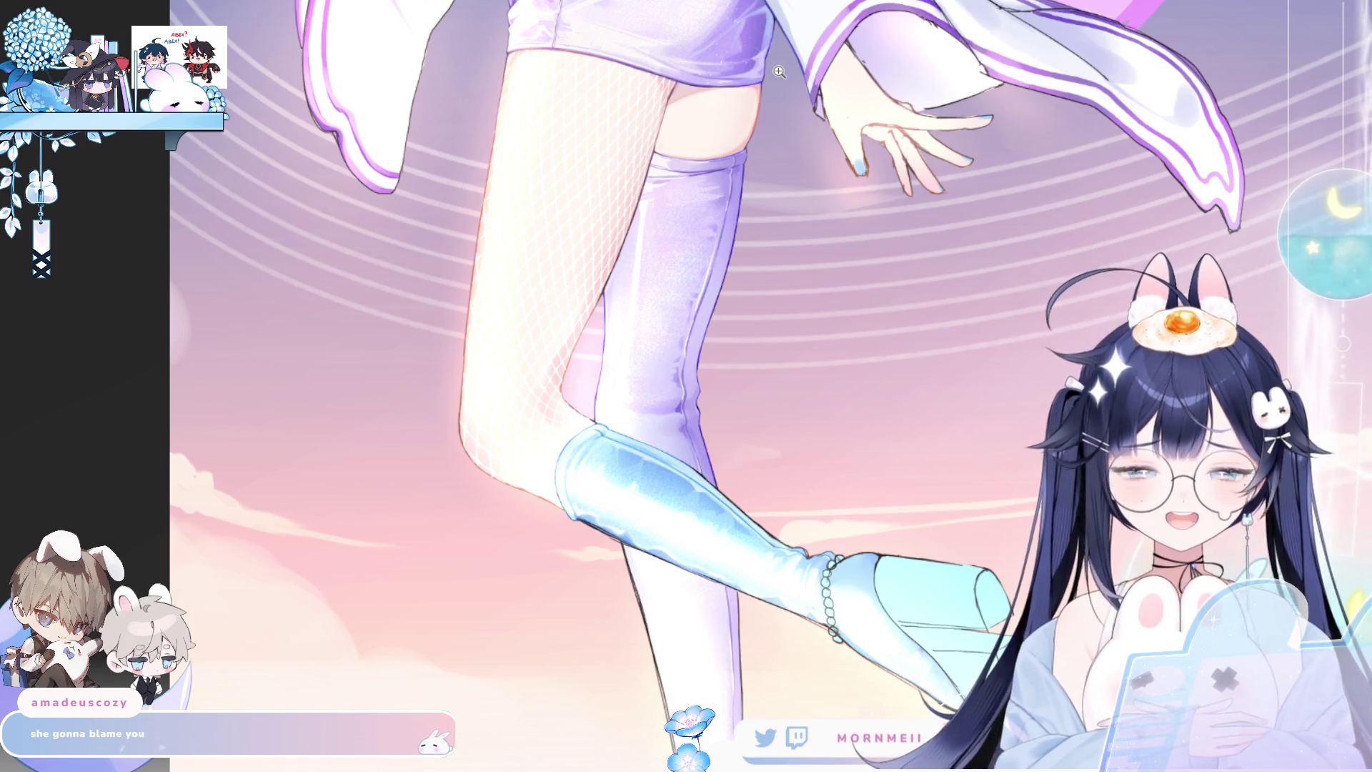
{"action": "left_click", "coordinate": [714, 379]}
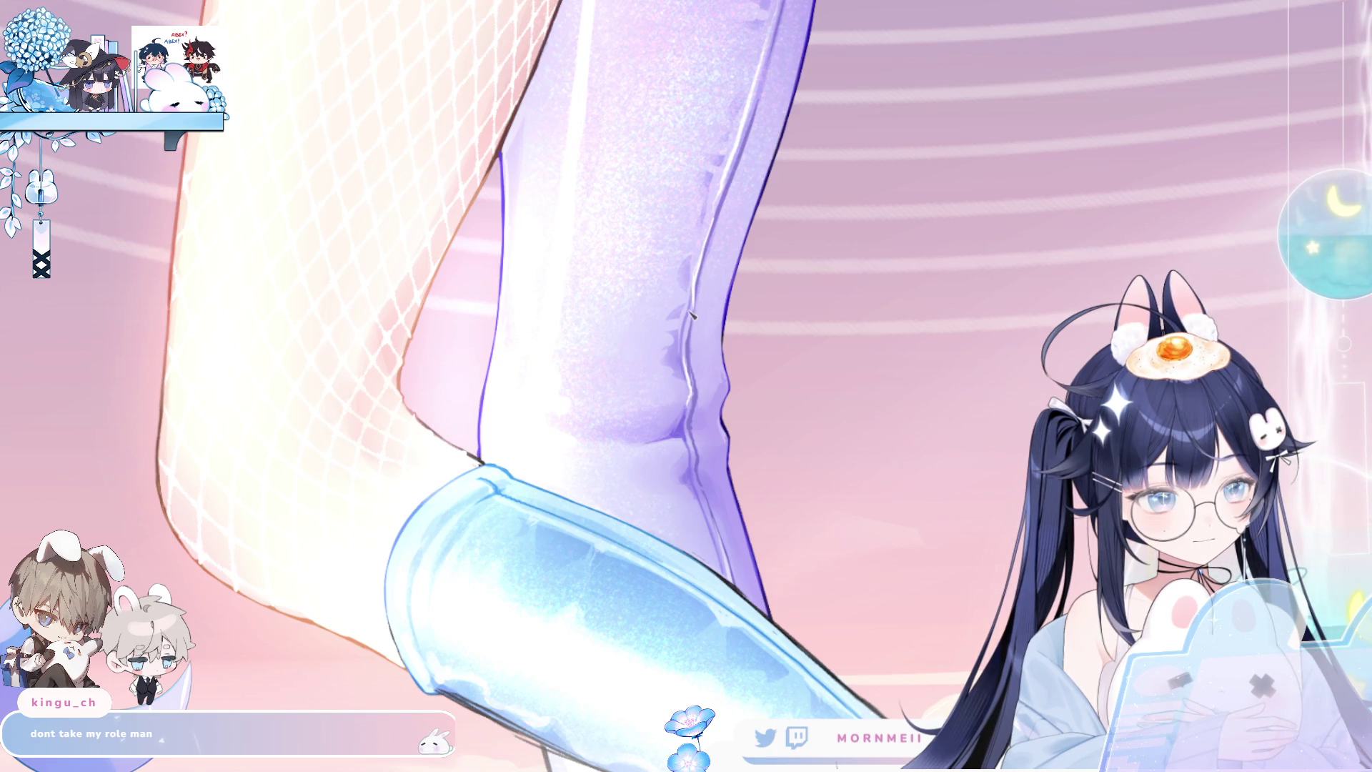
{"action": "key", "text": "m"}
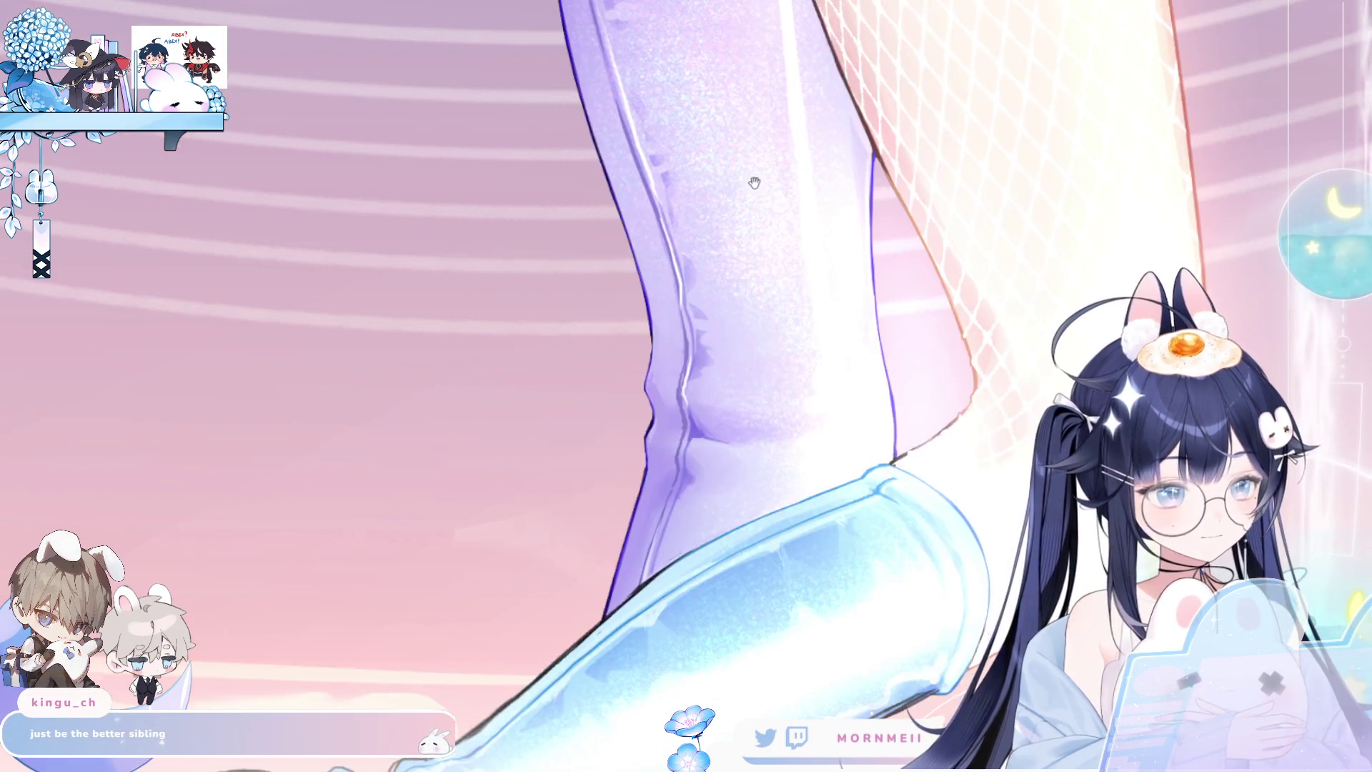
{"action": "key", "text": "m"}
{"action": "left_click_drag", "start_coordinate": [755, 180], "coordinate": [697, 426]}
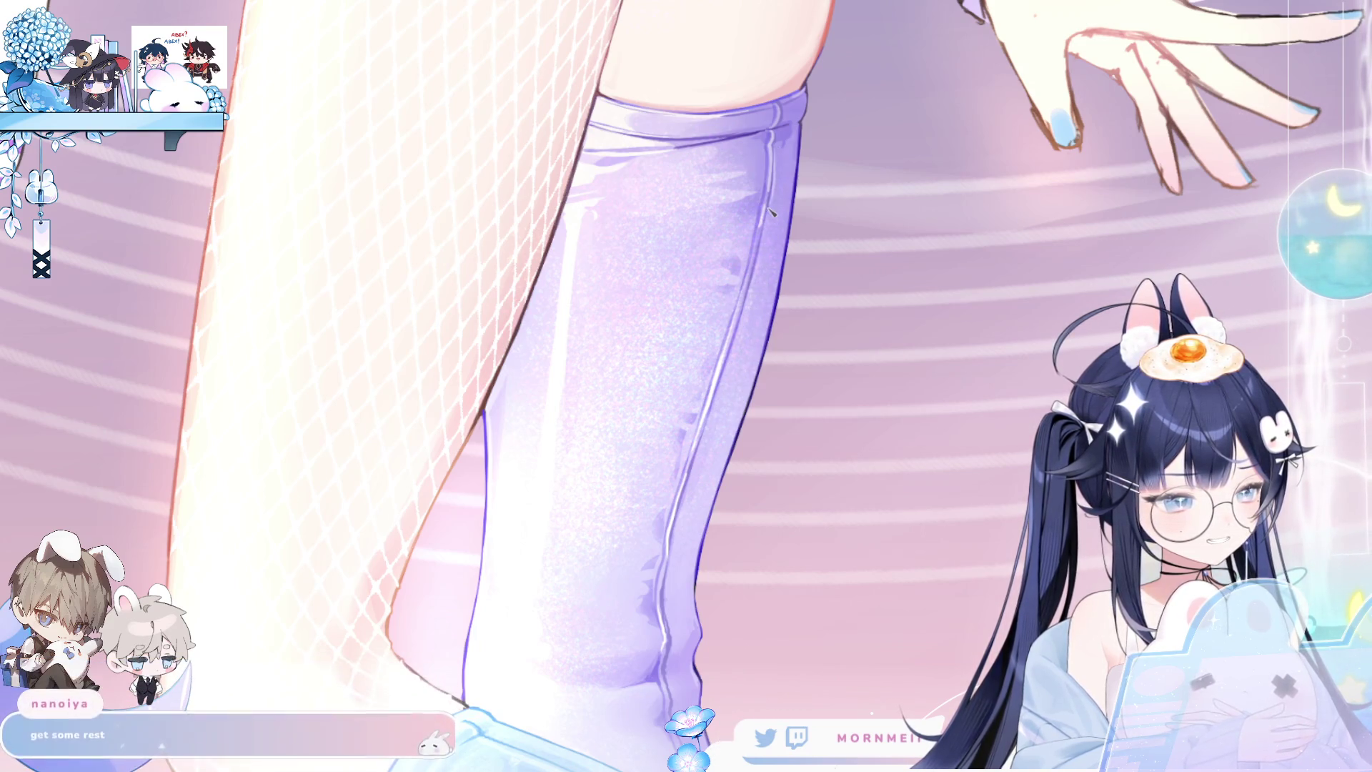
Fit the whole painting to the window and view it mirrored.
{"action": "scroll", "coordinate": [499, 464], "scroll_direction": "down", "scroll_amount": 3}
{"action": "key", "text": "h"}
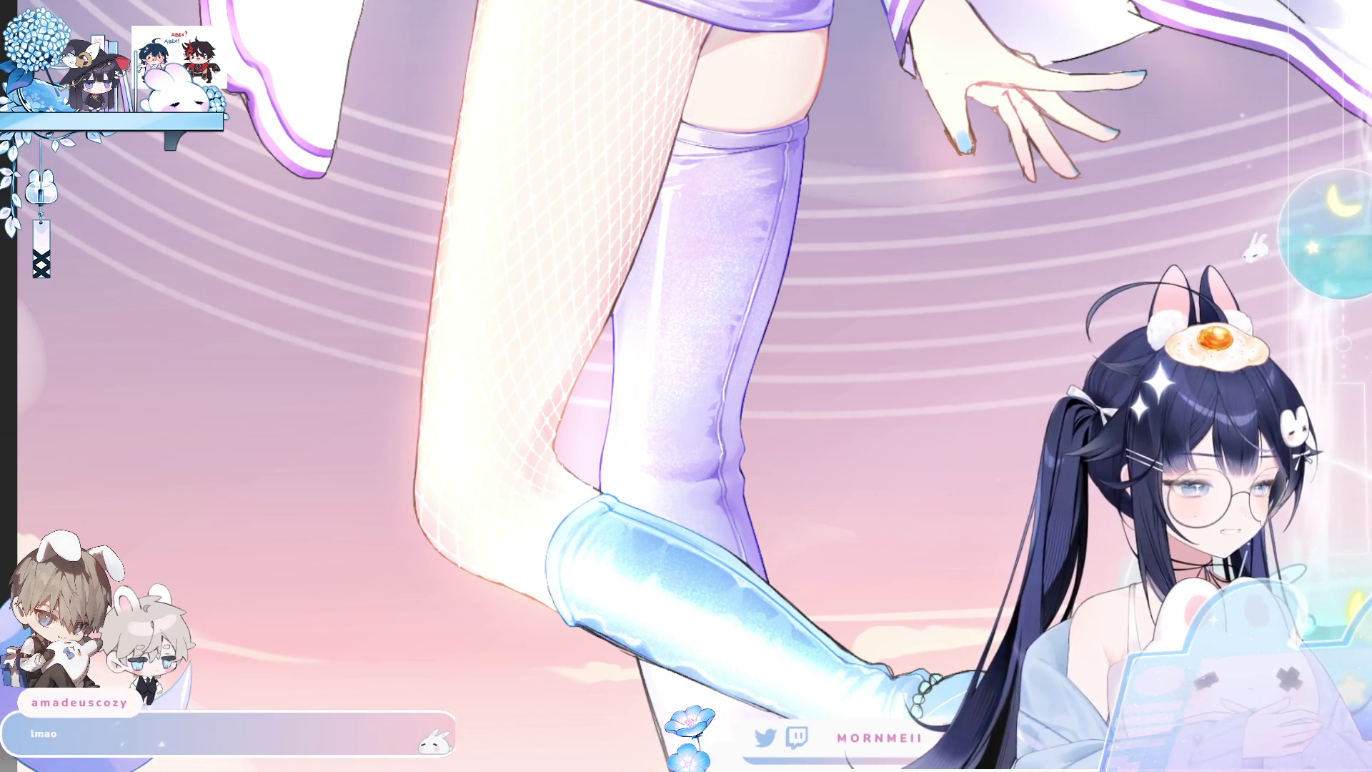
{"action": "key", "text": "ctrl+0"}
{"action": "key", "text": "h"}
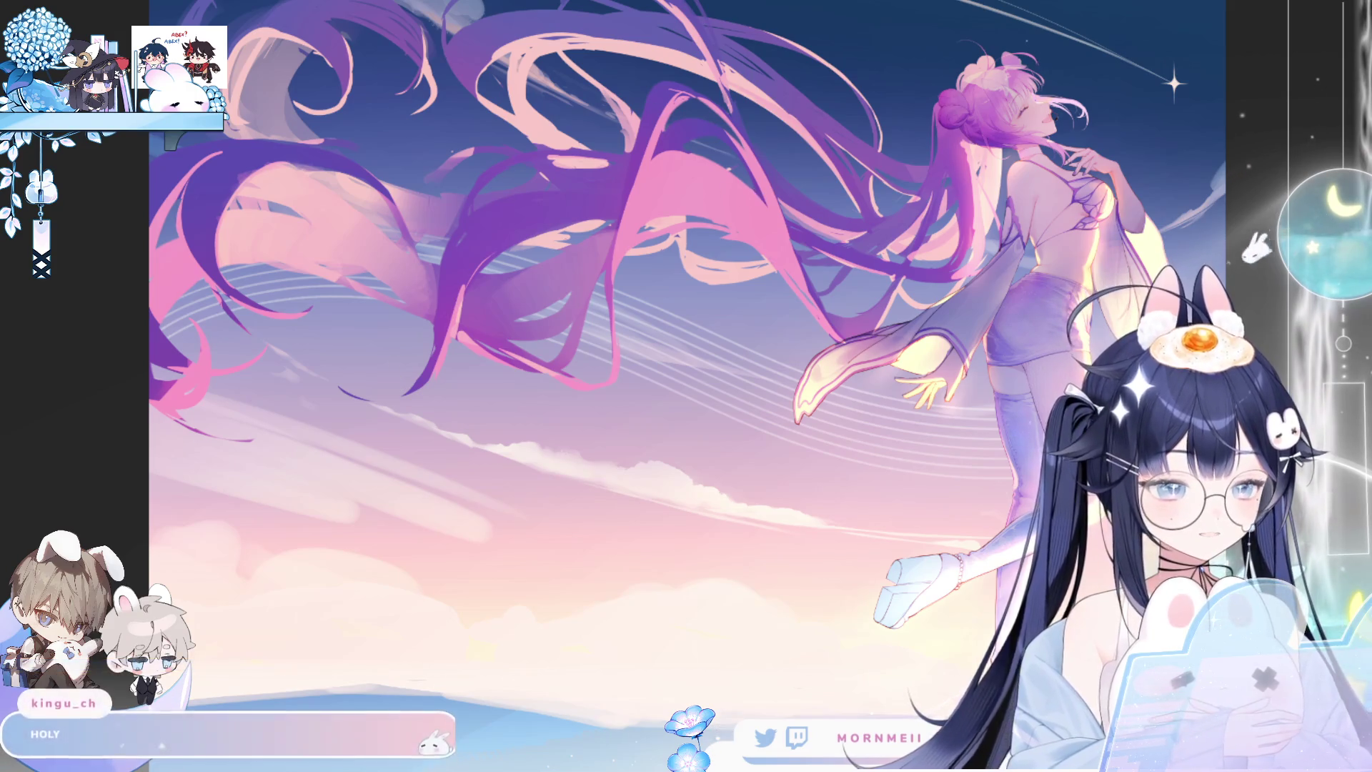
{"action": "mouse_move", "coordinate": [727, 239]}
{"action": "left_mouse_down"}
{"action": "mouse_move", "coordinate": [513, 229]}
{"action": "mouse_move", "coordinate": [537, 226]}
{"action": "mouse_move", "coordinate": [464, 243]}
{"action": "mouse_move", "coordinate": [451, 265]}
{"action": "mouse_move", "coordinate": [544, 221]}
{"action": "mouse_move", "coordinate": [562, 272]}
{"action": "left_mouse_up"}
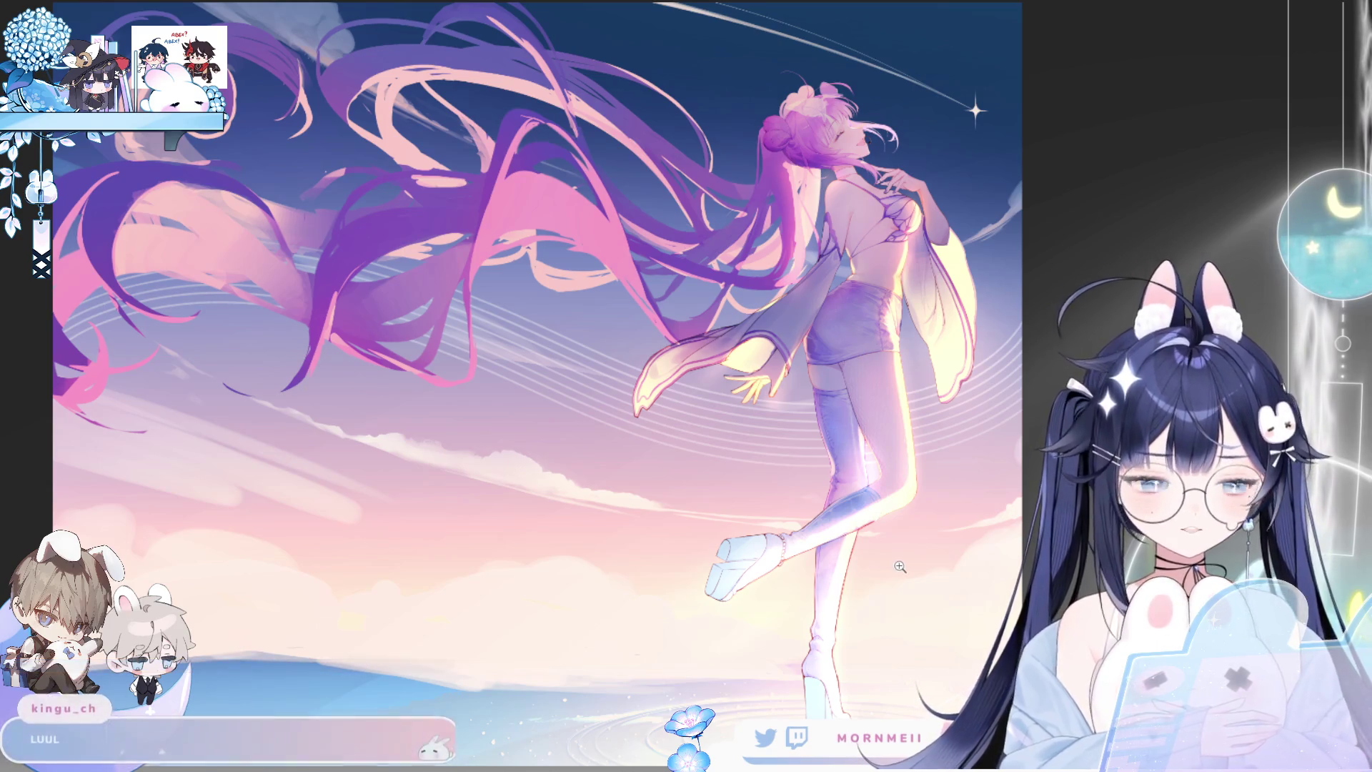
{"action": "scroll", "coordinate": [897, 298], "scroll_direction": "up", "scroll_amount": 5}
{"action": "scroll", "coordinate": [897, 298], "scroll_direction": "up", "scroll_amount": 5}
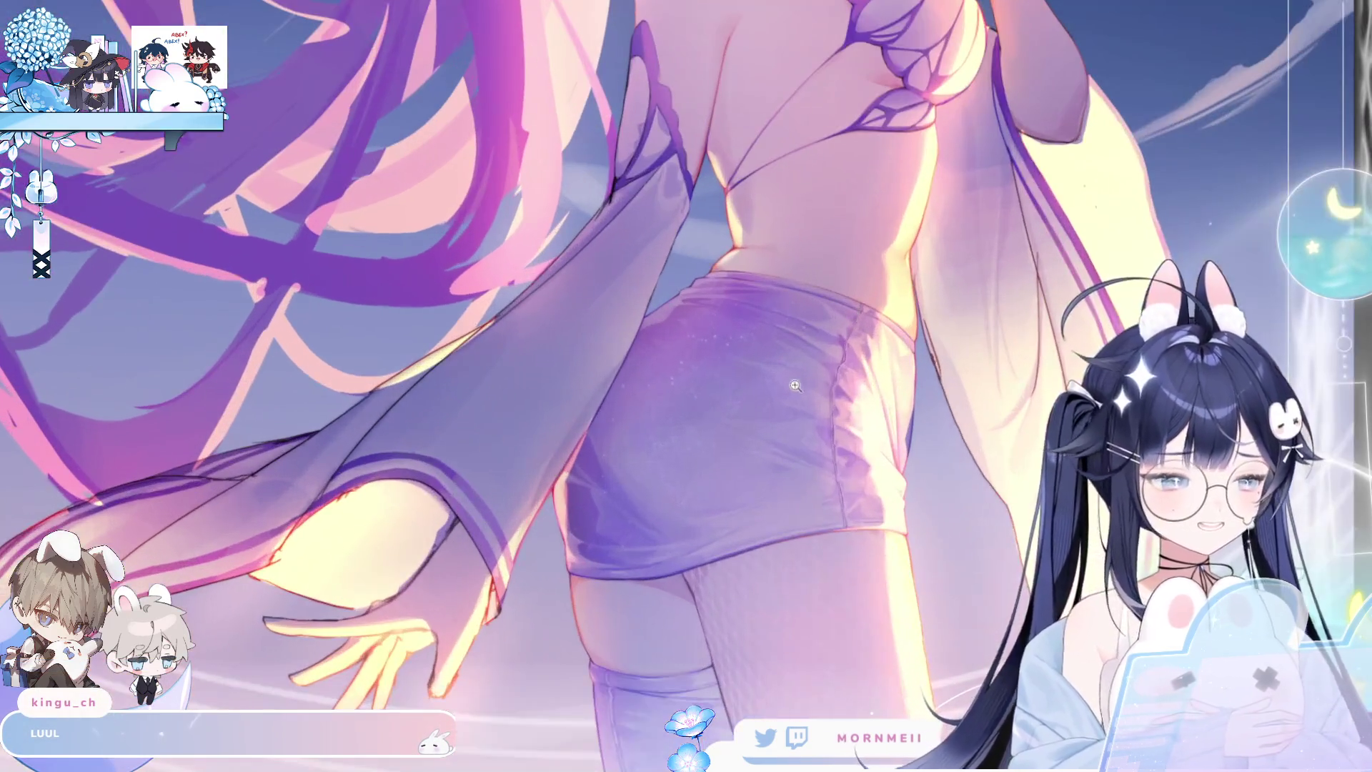
{"action": "scroll", "coordinate": [761, 437], "scroll_direction": "up", "scroll_amount": 2}
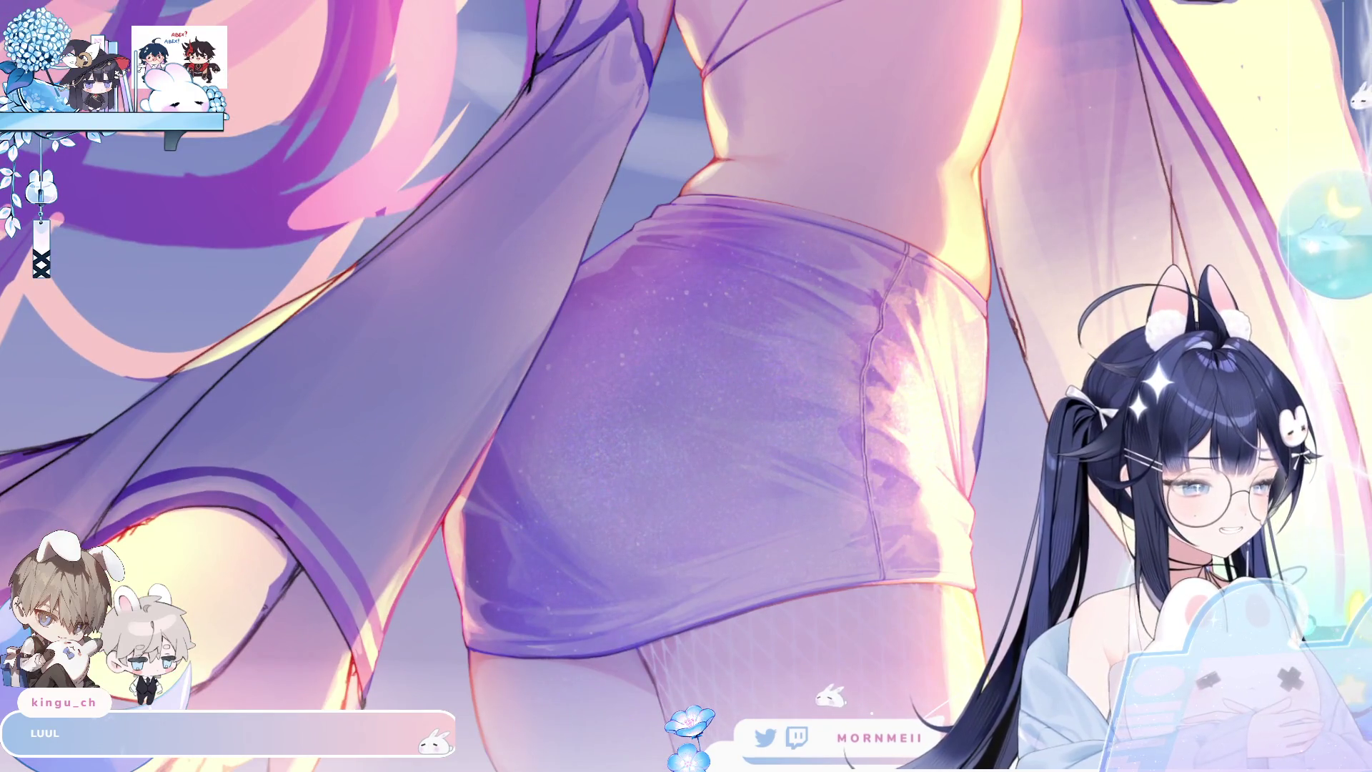
{"action": "scroll", "coordinate": [744, 528], "scroll_direction": "down", "scroll_amount": 1}
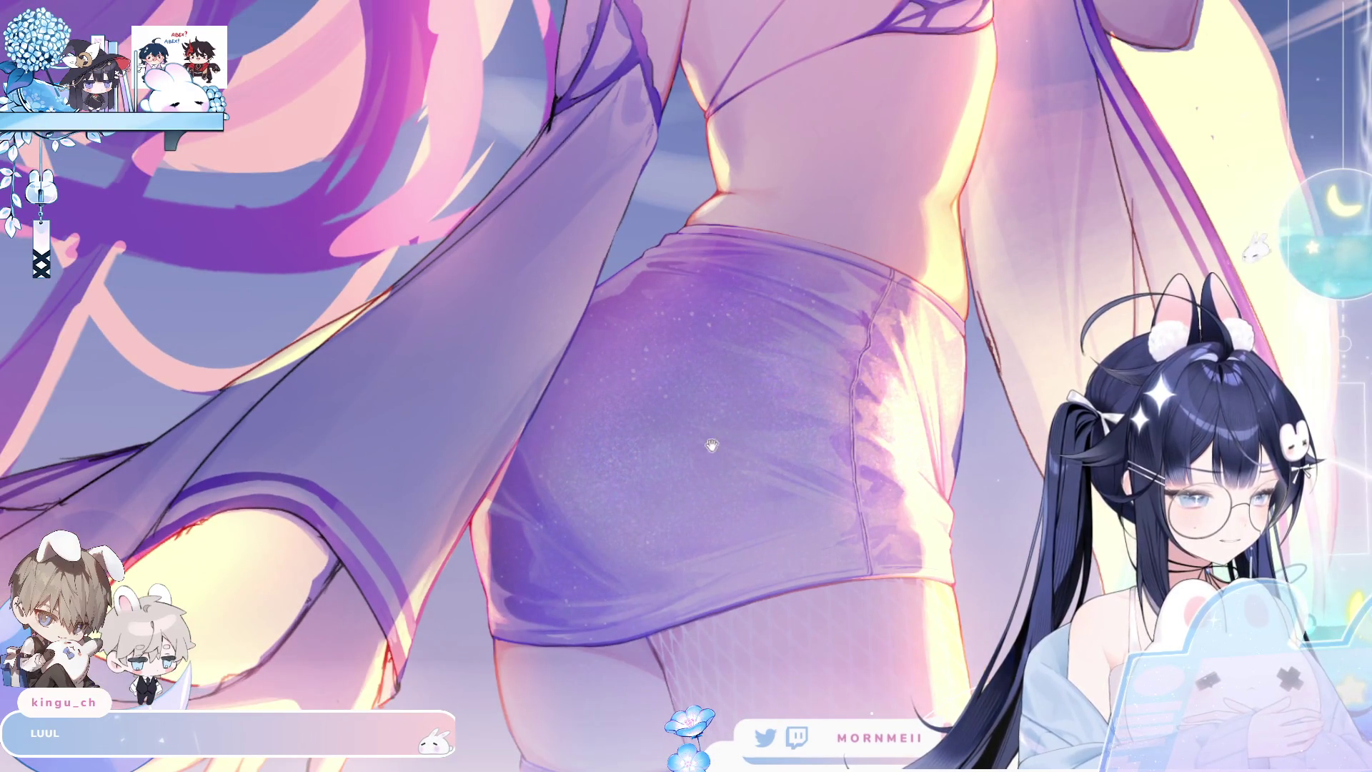
{"action": "scroll", "coordinate": [715, 449], "scroll_direction": "down", "scroll_amount": 3}
{"action": "scroll", "coordinate": [715, 448], "scroll_direction": "right", "scroll_amount": 3}
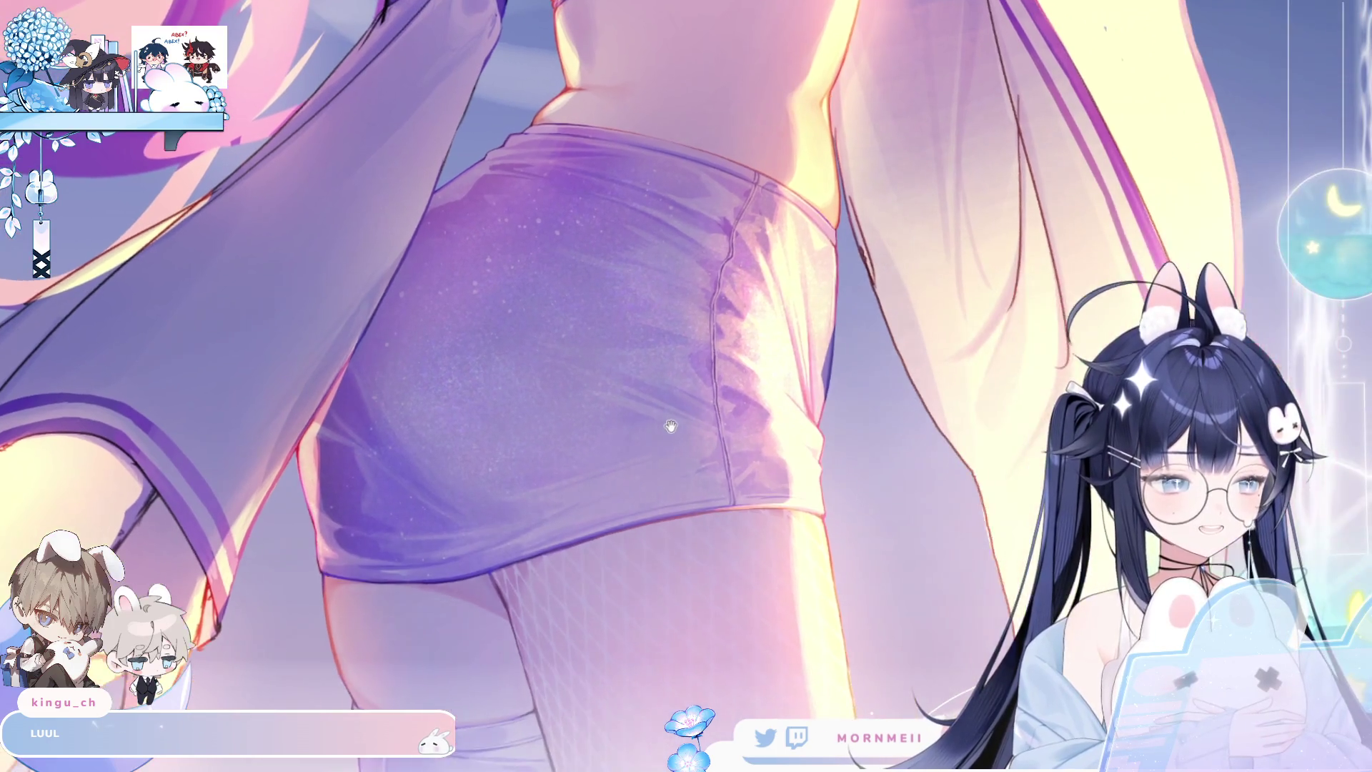
{"action": "left_click_drag", "start_coordinate": [672, 427], "coordinate": [706, 414]}
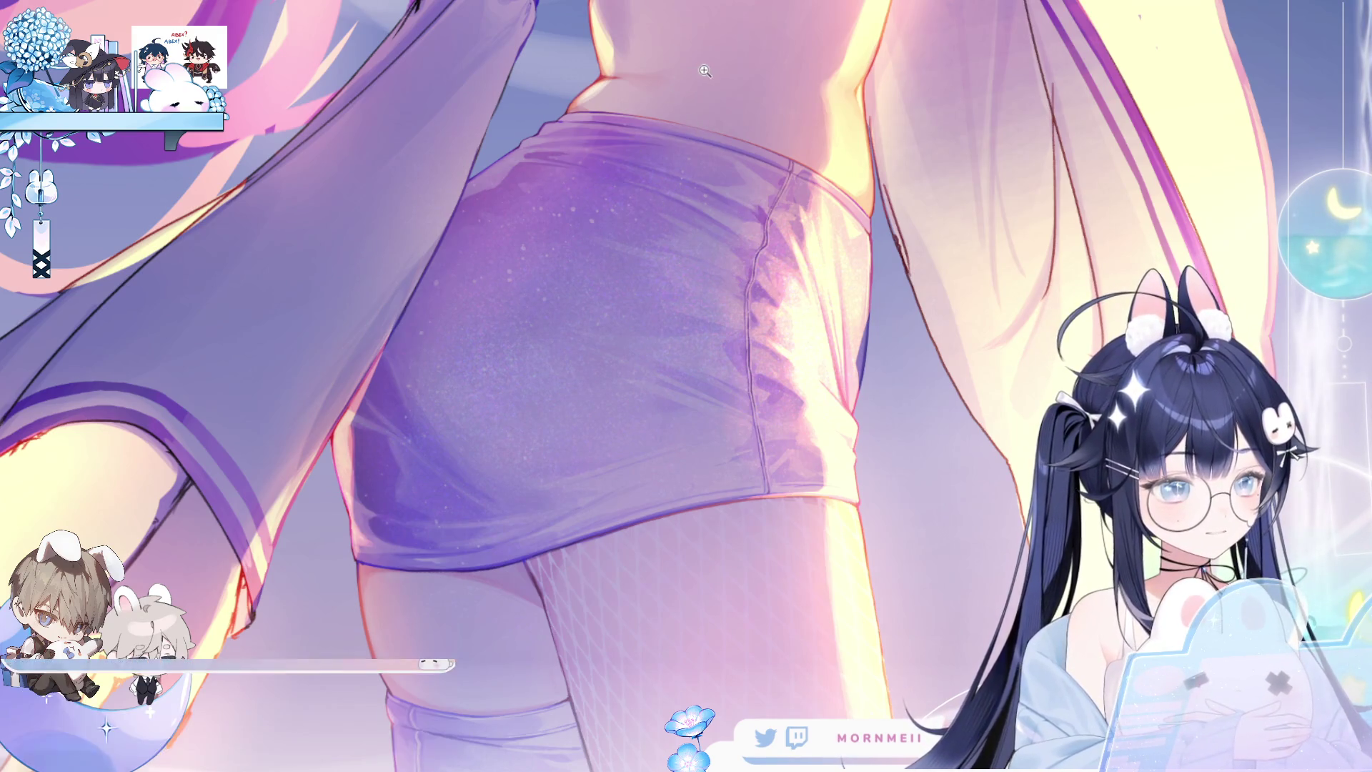
{"action": "scroll", "coordinate": [637, 225], "scroll_direction": "down", "scroll_amount": 1}
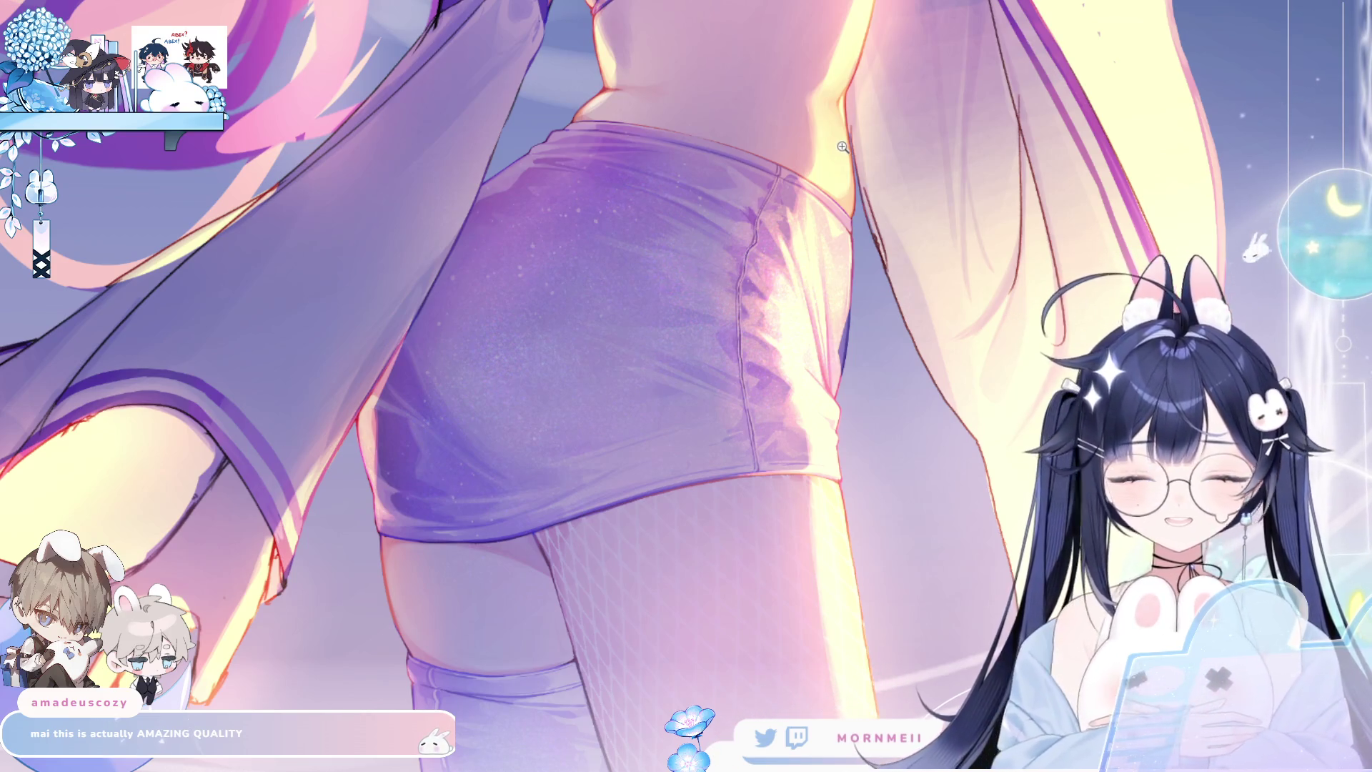
{"action": "scroll", "coordinate": [842, 146], "scroll_direction": "down", "scroll_amount": 3}
{"action": "scroll", "coordinate": [713, 371], "scroll_direction": "down", "scroll_amount": 2}
{"action": "scroll", "coordinate": [727, 500], "scroll_direction": "down", "scroll_amount": 1}
{"action": "scroll", "coordinate": [672, 429], "scroll_direction": "down", "scroll_amount": 1}
{"action": "scroll", "coordinate": [604, 74], "scroll_direction": "up", "scroll_amount": 2}
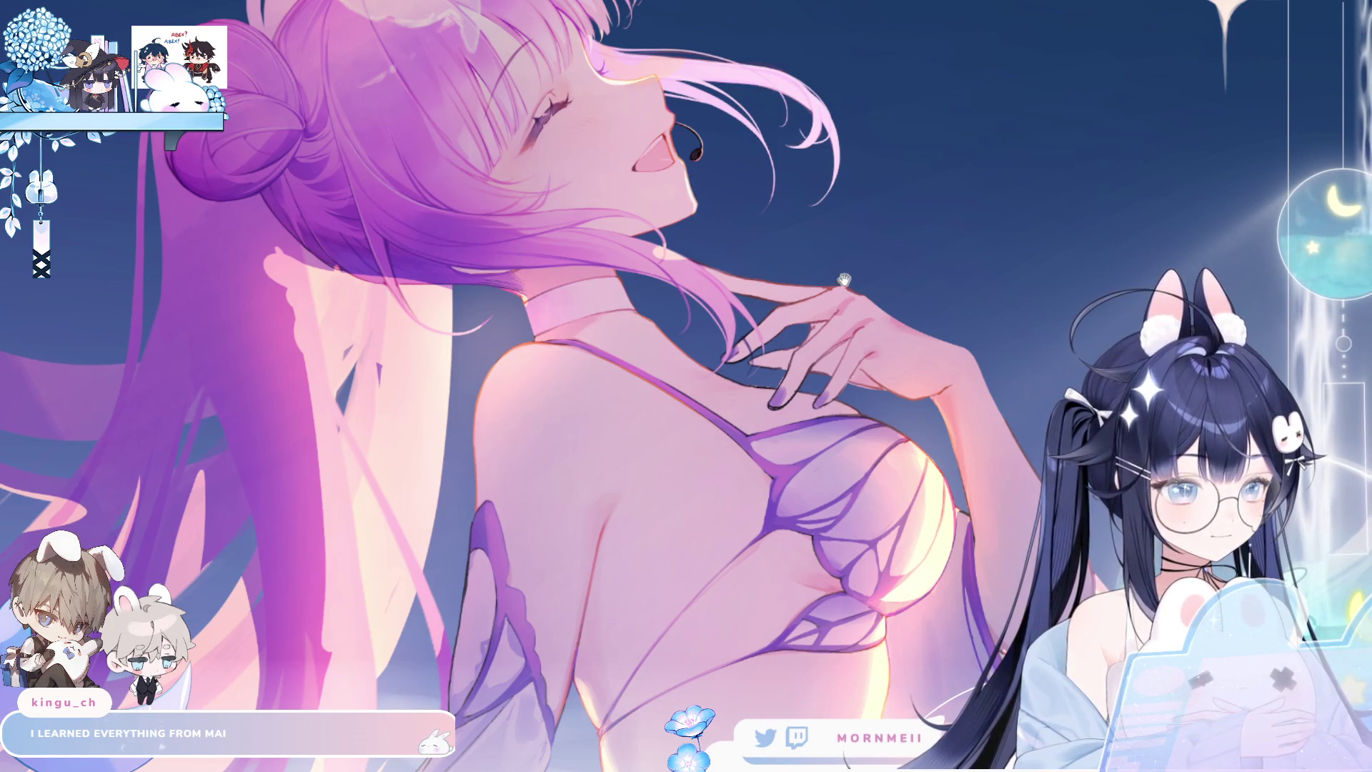
Pan down the figure from the hair buns past the butterfly top and skirt to the fishnet legs.
{"action": "left_click_drag", "start_coordinate": [881, 370], "coordinate": [871, 608]}
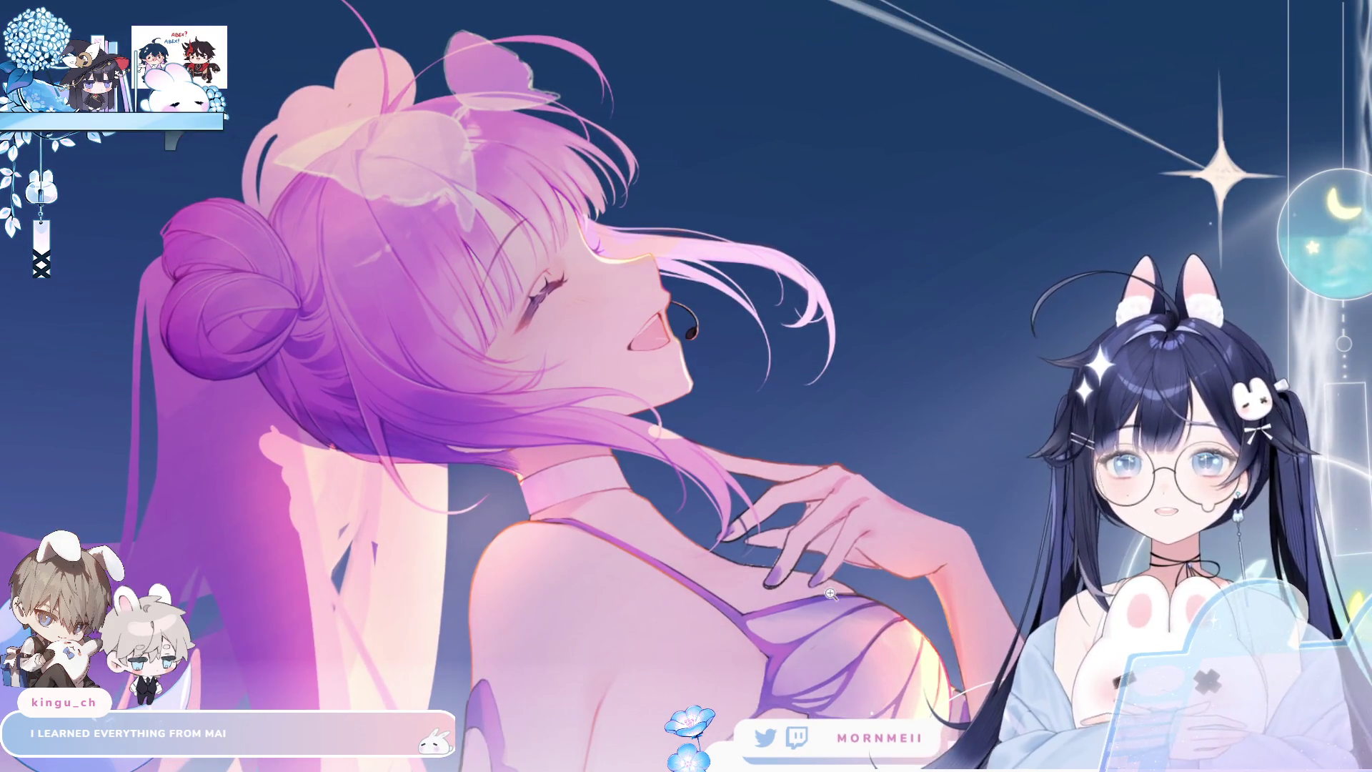
{"action": "left_click_drag", "start_coordinate": [793, 626], "coordinate": [780, 548]}
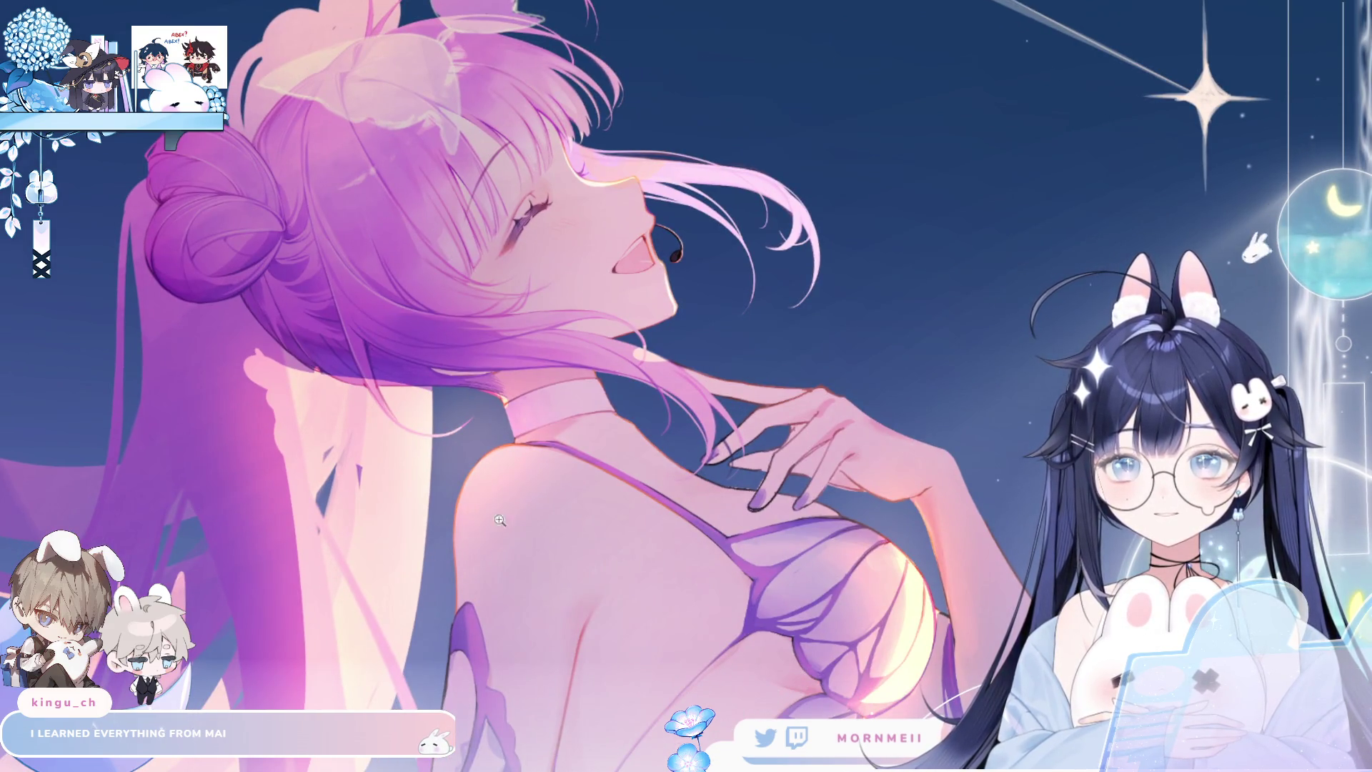
{"action": "mouse_move", "coordinate": [759, 583]}
{"action": "left_mouse_down"}
{"action": "mouse_move", "coordinate": [705, 566]}
{"action": "mouse_move", "coordinate": [663, 407]}
{"action": "left_mouse_up"}
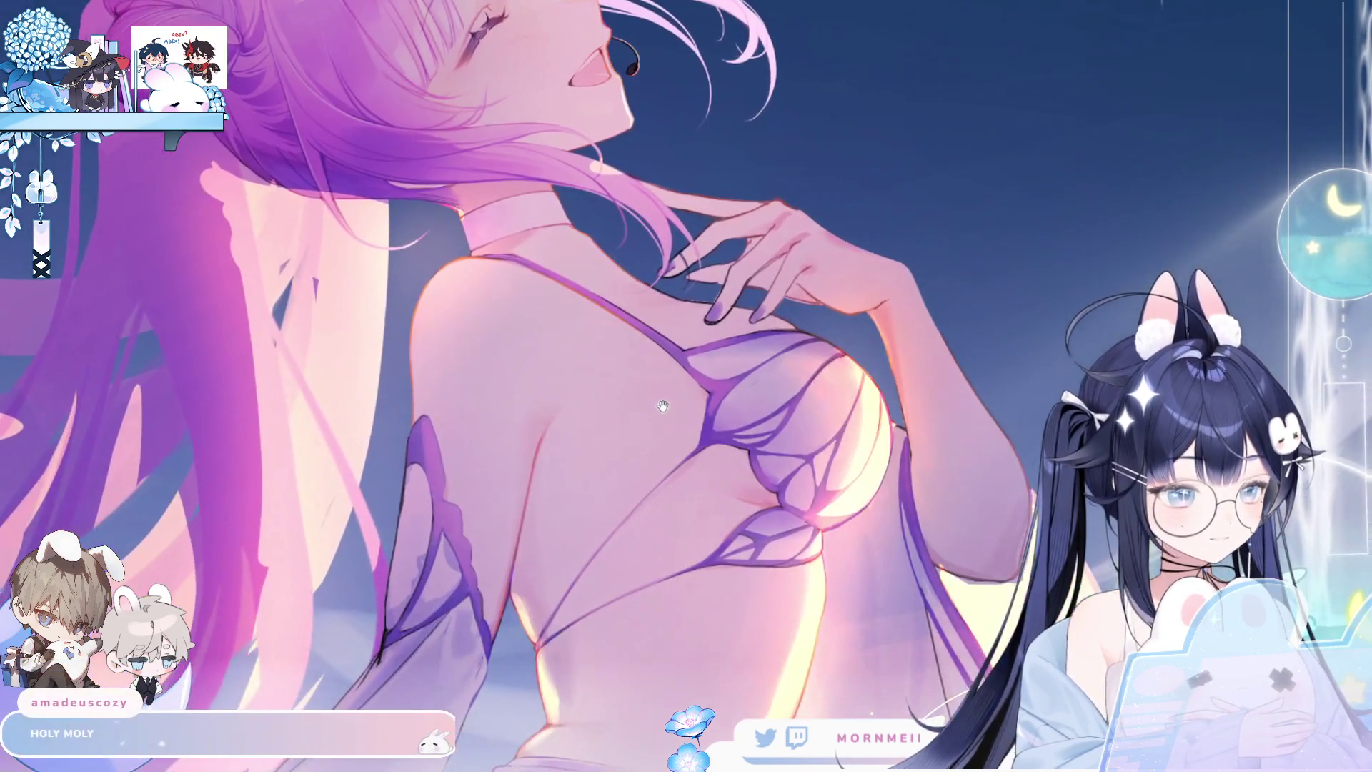
{"action": "left_click_drag", "start_coordinate": [572, 666], "coordinate": [629, 500]}
{"action": "left_click_drag", "start_coordinate": [639, 639], "coordinate": [637, 450]}
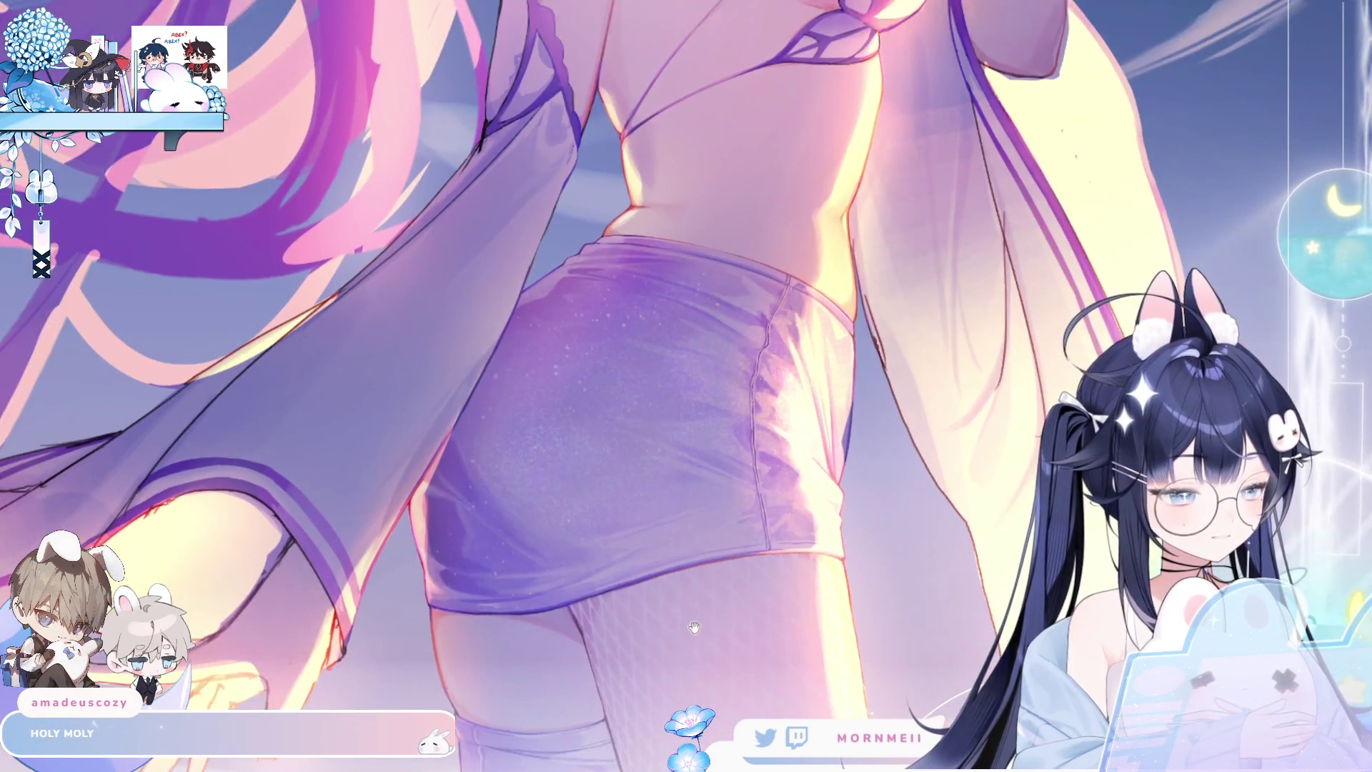
{"action": "left_click_drag", "start_coordinate": [694, 627], "coordinate": [650, 415]}
{"action": "left_click_drag", "start_coordinate": [655, 632], "coordinate": [605, 504]}
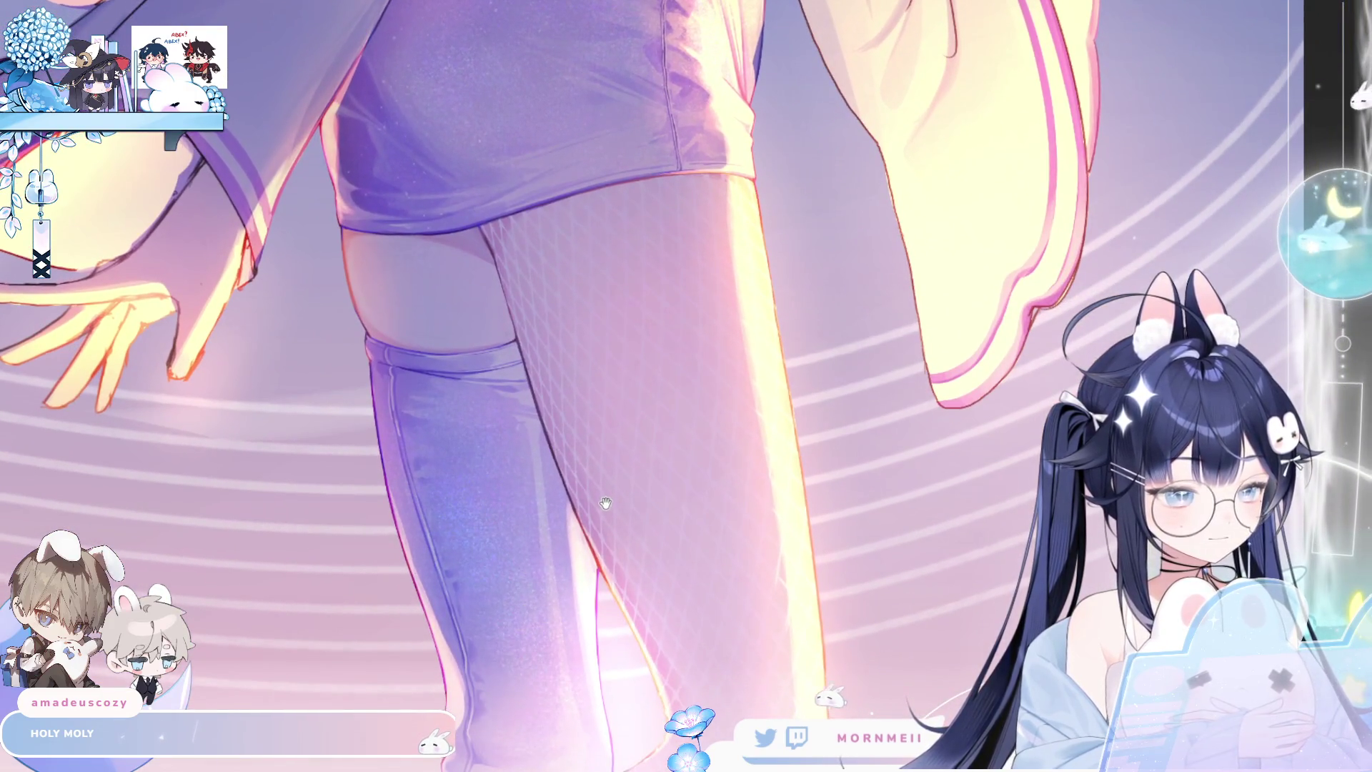
Zoom out, bring the boots into view, and show the whole girl against the pastel sky.
{"action": "scroll", "coordinate": [606, 341], "scroll_direction": "down", "scroll_amount": 3}
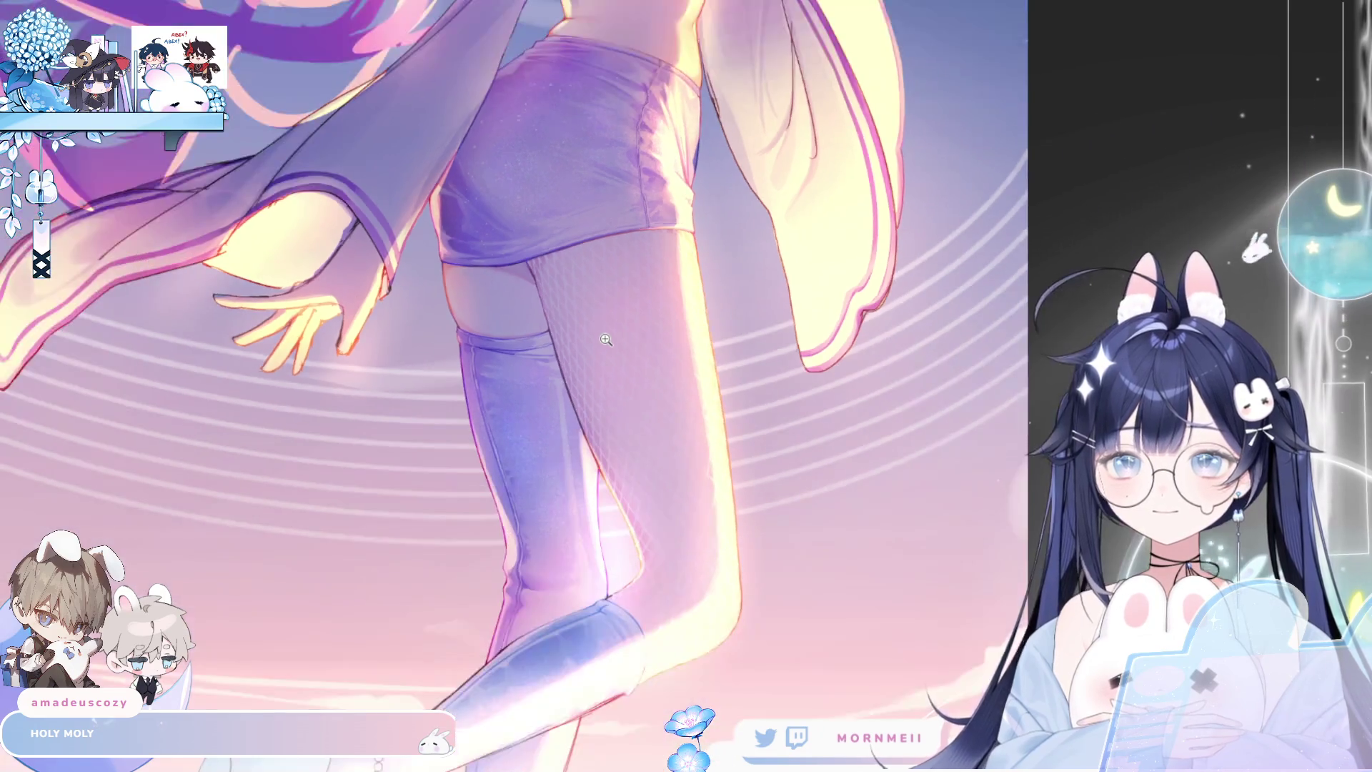
{"action": "scroll", "coordinate": [607, 340], "scroll_direction": "down", "scroll_amount": 2}
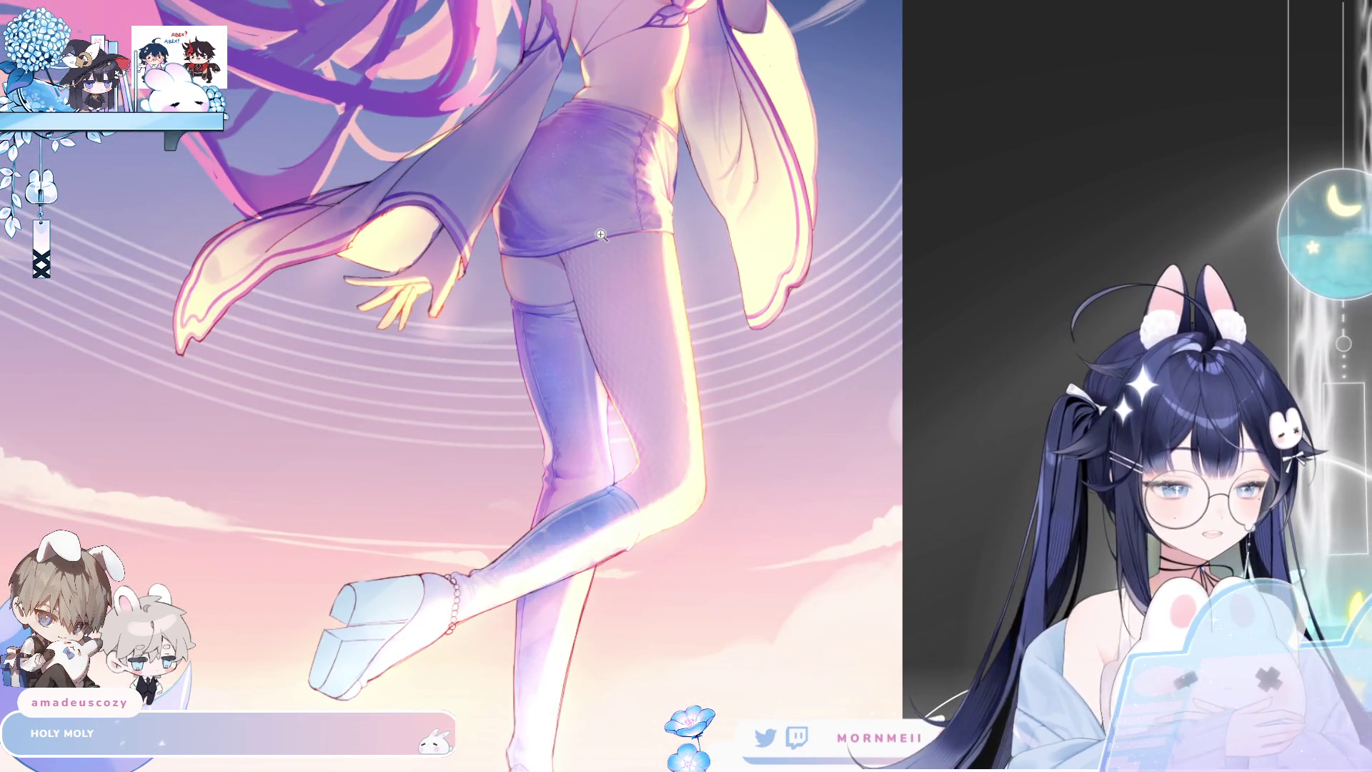
{"action": "scroll", "coordinate": [602, 236], "scroll_direction": "down", "scroll_amount": 1}
{"action": "mouse_move", "coordinate": [660, 481]}
{"action": "left_mouse_down"}
{"action": "mouse_move", "coordinate": [670, 353]}
{"action": "mouse_move", "coordinate": [662, 400]}
{"action": "left_mouse_up"}
{"action": "scroll", "coordinate": [394, 523], "scroll_direction": "down", "scroll_amount": 1}
{"action": "scroll", "coordinate": [708, 486], "scroll_direction": "down", "scroll_amount": 4}
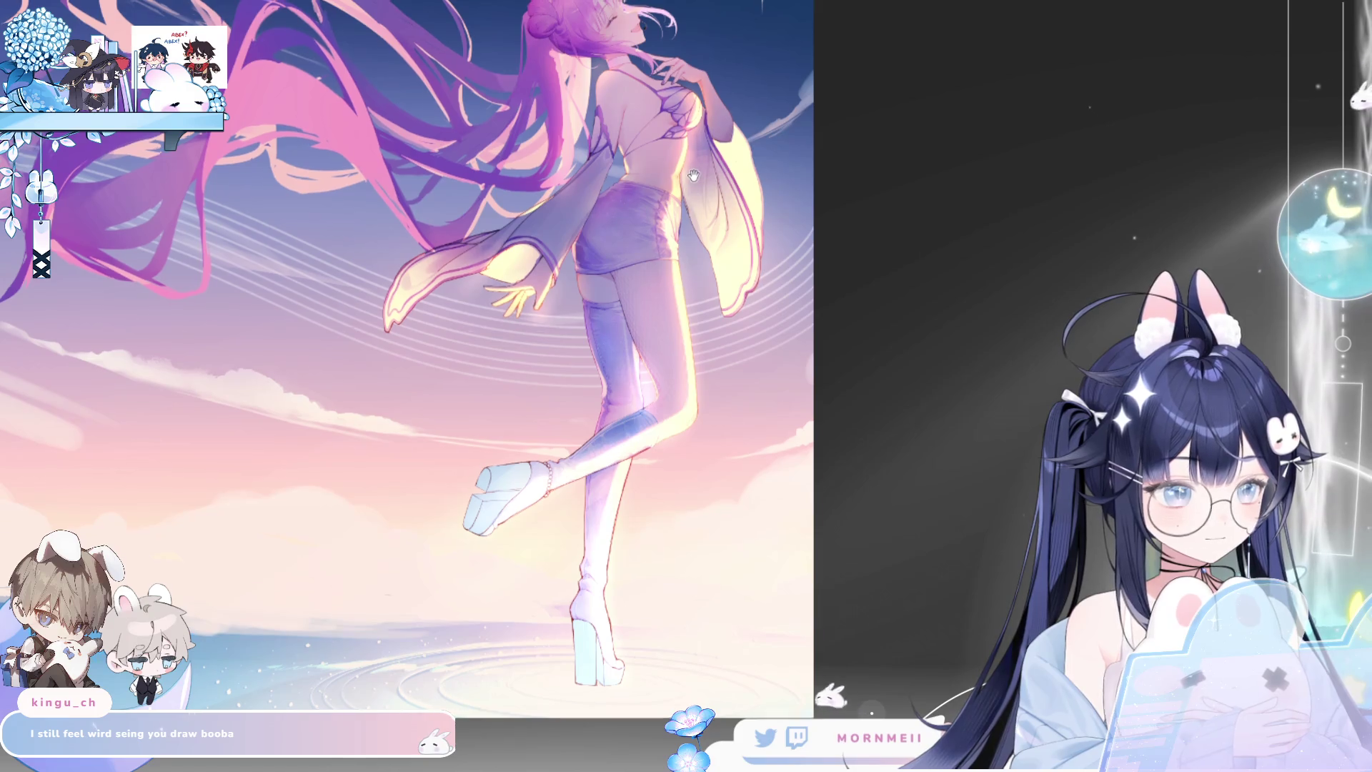
{"action": "scroll", "coordinate": [674, 308], "scroll_direction": "up", "scroll_amount": 1}
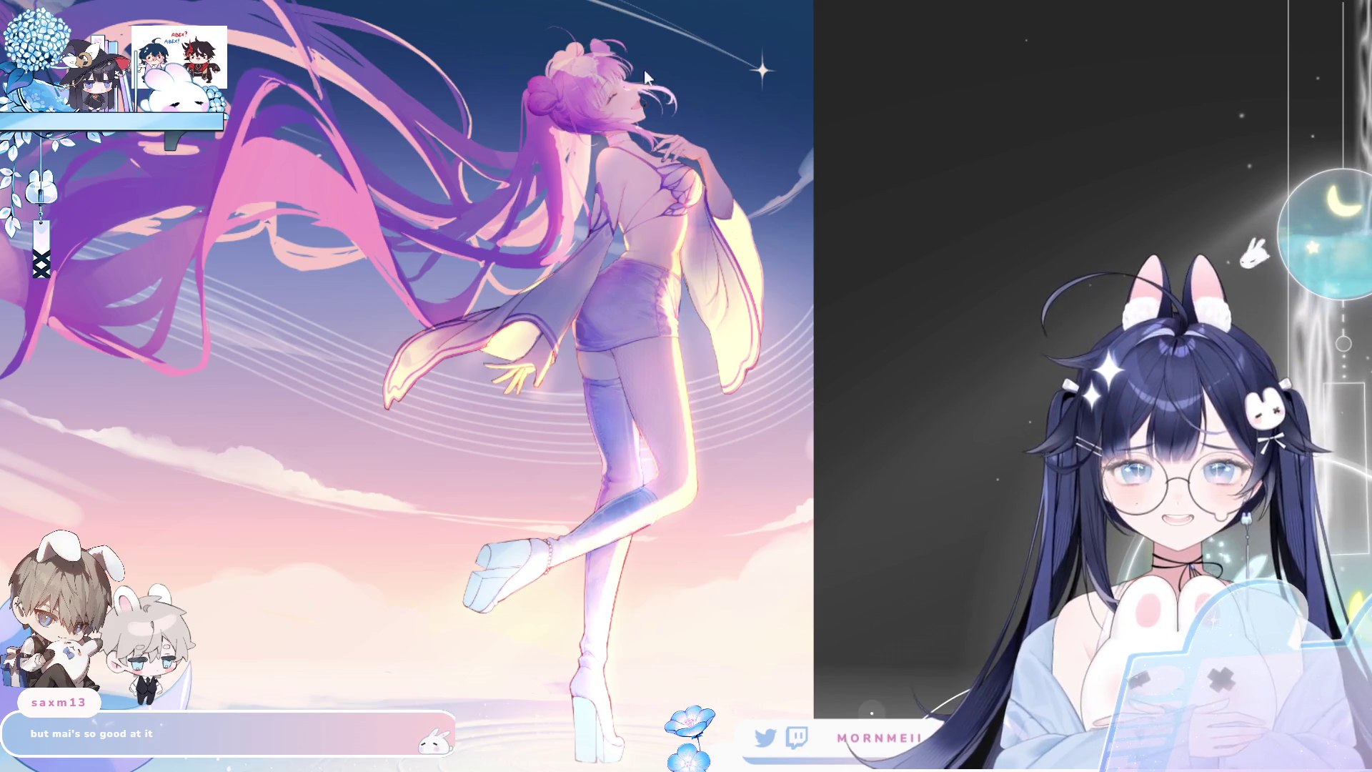
Zoom in and back out, then mirror the canvas to check the drawing.
{"action": "scroll", "coordinate": [641, 55], "scroll_direction": "up", "scroll_amount": 5}
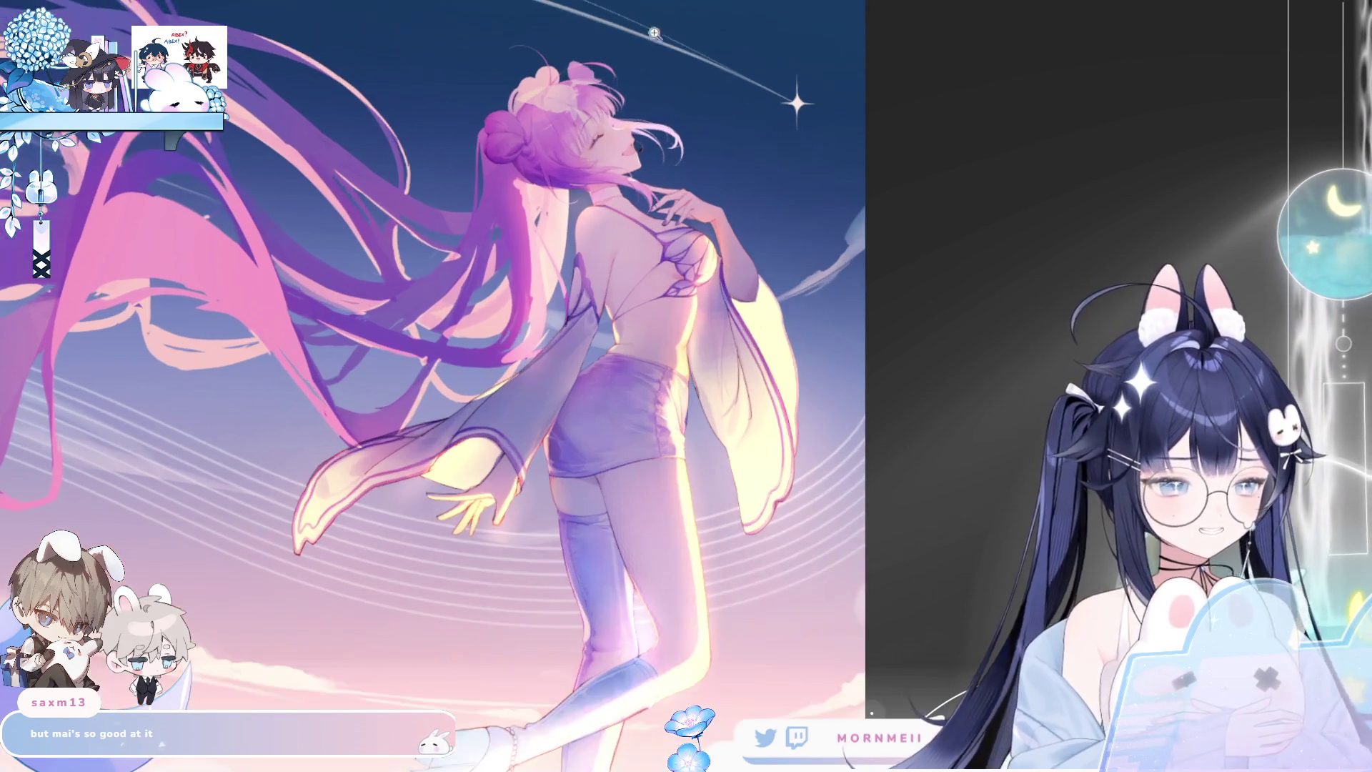
{"action": "scroll", "coordinate": [641, 55], "scroll_direction": "up", "scroll_amount": 1}
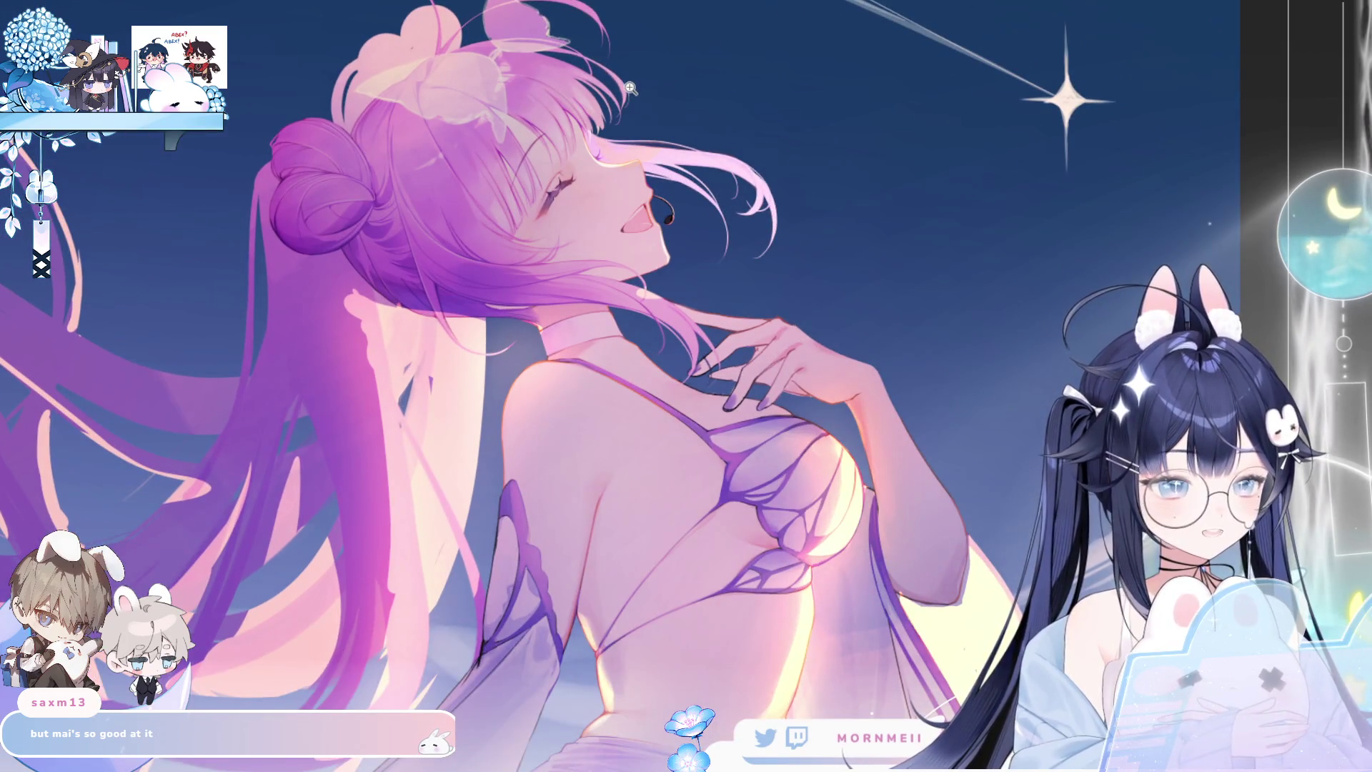
{"action": "scroll", "coordinate": [823, 521], "scroll_direction": "down", "scroll_amount": 1}
{"action": "scroll", "coordinate": [843, 400], "scroll_direction": "down", "scroll_amount": 3}
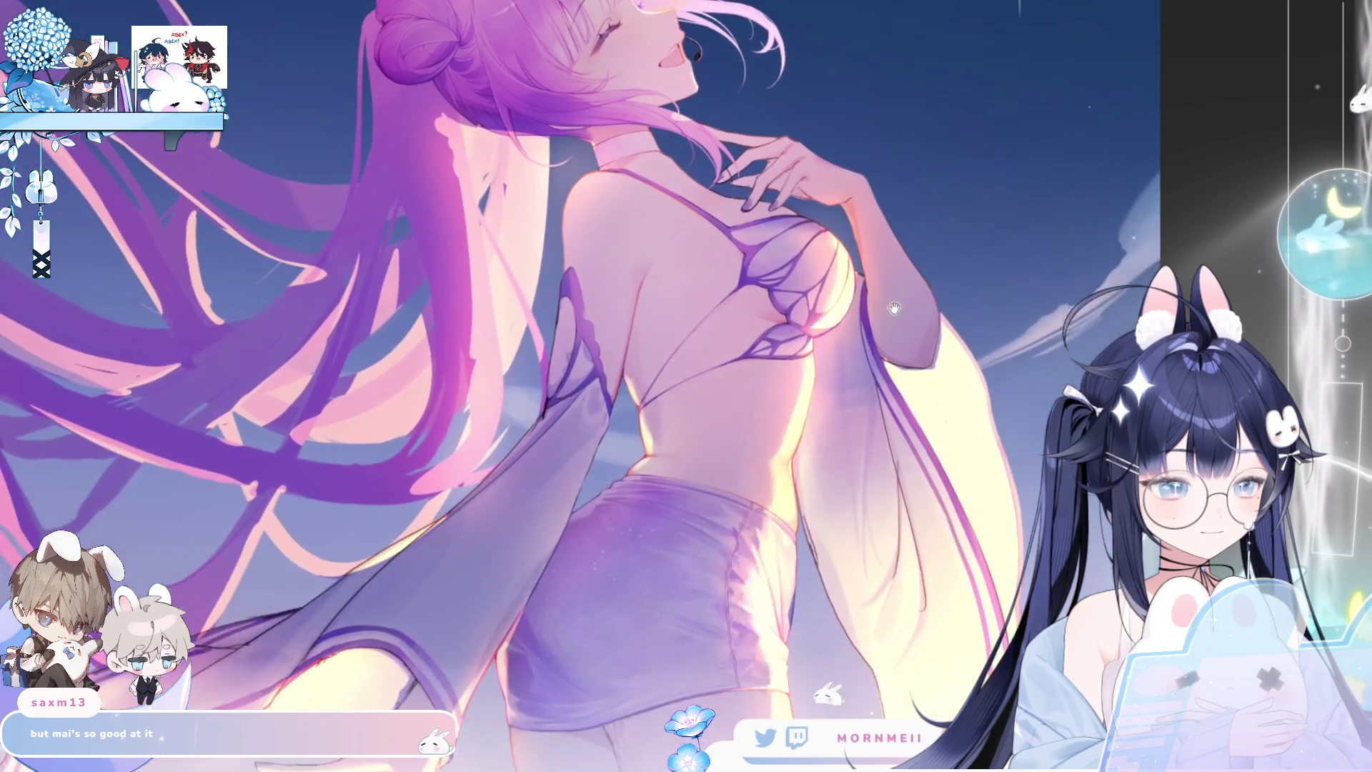
{"action": "scroll", "coordinate": [858, 321], "scroll_direction": "down", "scroll_amount": 1}
{"action": "key", "text": "h"}
{"action": "key", "text": "h"}
View the whole painting, centre the figure, and zoom in on the glossy boot and ankle chain.
{"action": "scroll", "coordinate": [861, 297], "scroll_direction": "down", "scroll_amount": 2}
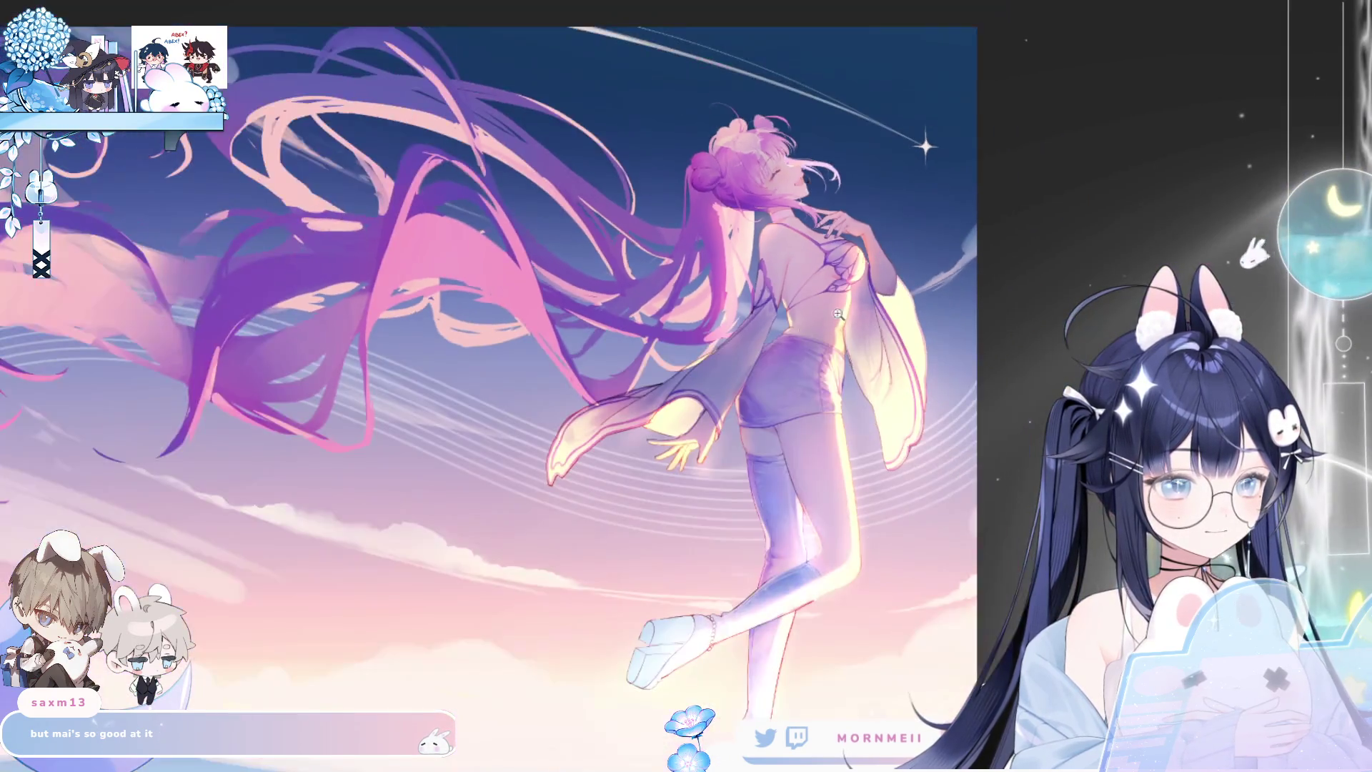
{"action": "scroll", "coordinate": [806, 339], "scroll_direction": "up", "scroll_amount": 2}
{"action": "scroll", "coordinate": [704, 294], "scroll_direction": "down", "scroll_amount": 3}
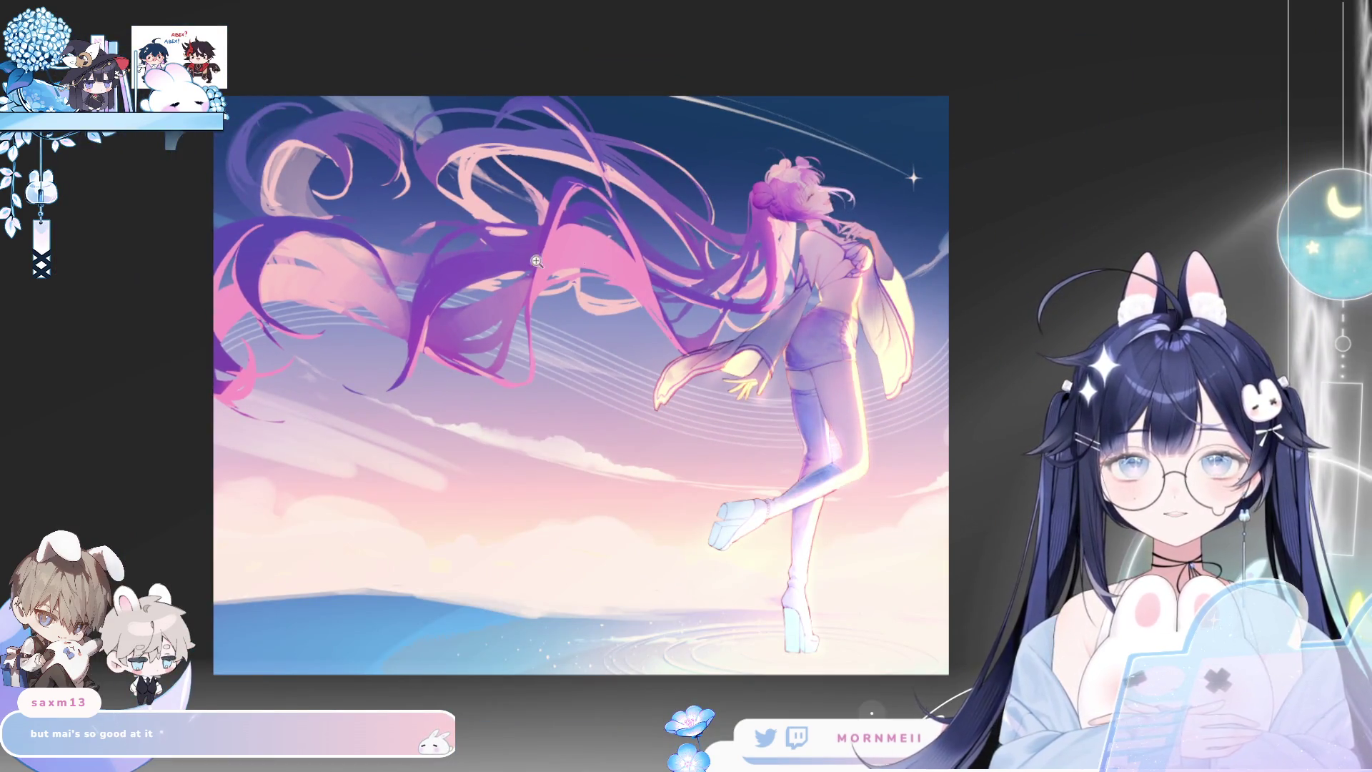
{"action": "scroll", "coordinate": [563, 274], "scroll_direction": "up", "scroll_amount": 5}
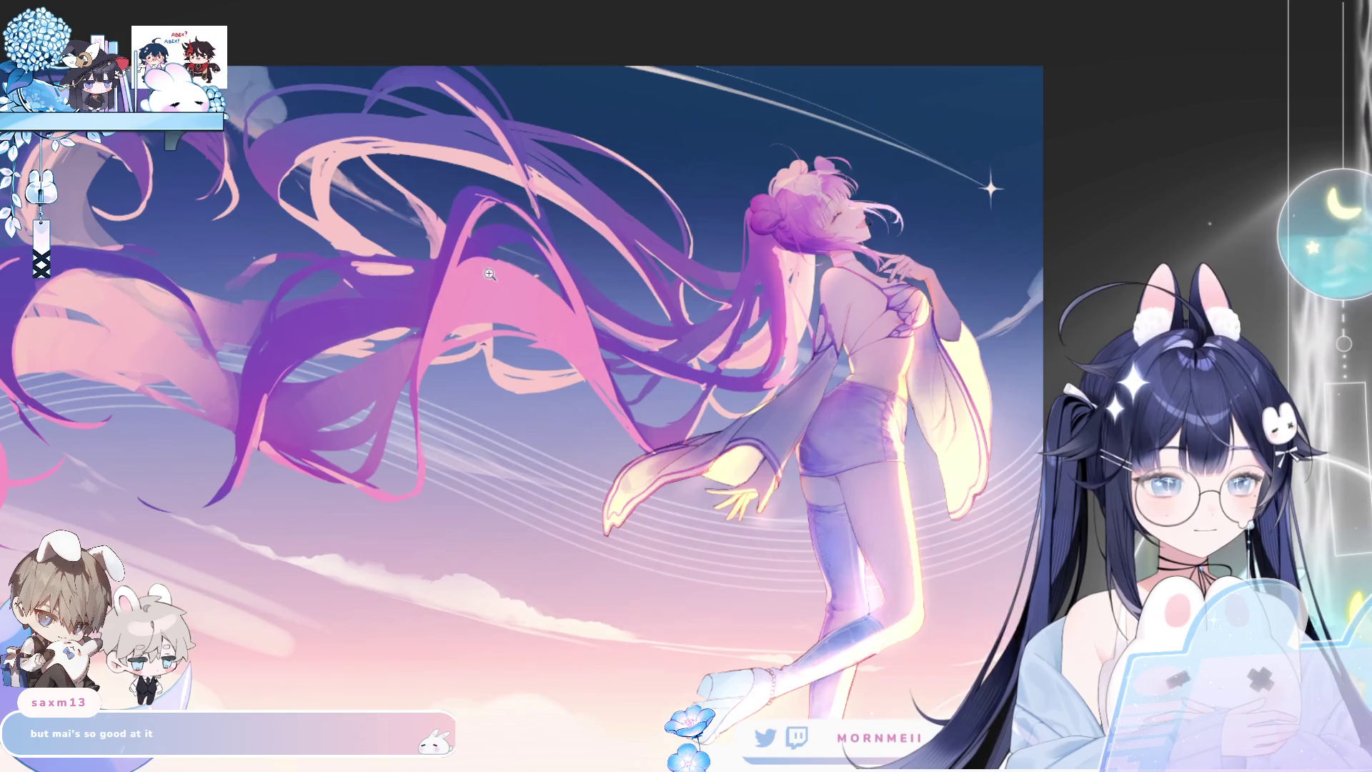
{"action": "mouse_move", "coordinate": [301, 353]}
{"action": "left_mouse_down"}
{"action": "mouse_move", "coordinate": [389, 298]}
{"action": "mouse_move", "coordinate": [389, 158]}
{"action": "mouse_move", "coordinate": [318, 265]}
{"action": "left_mouse_up"}
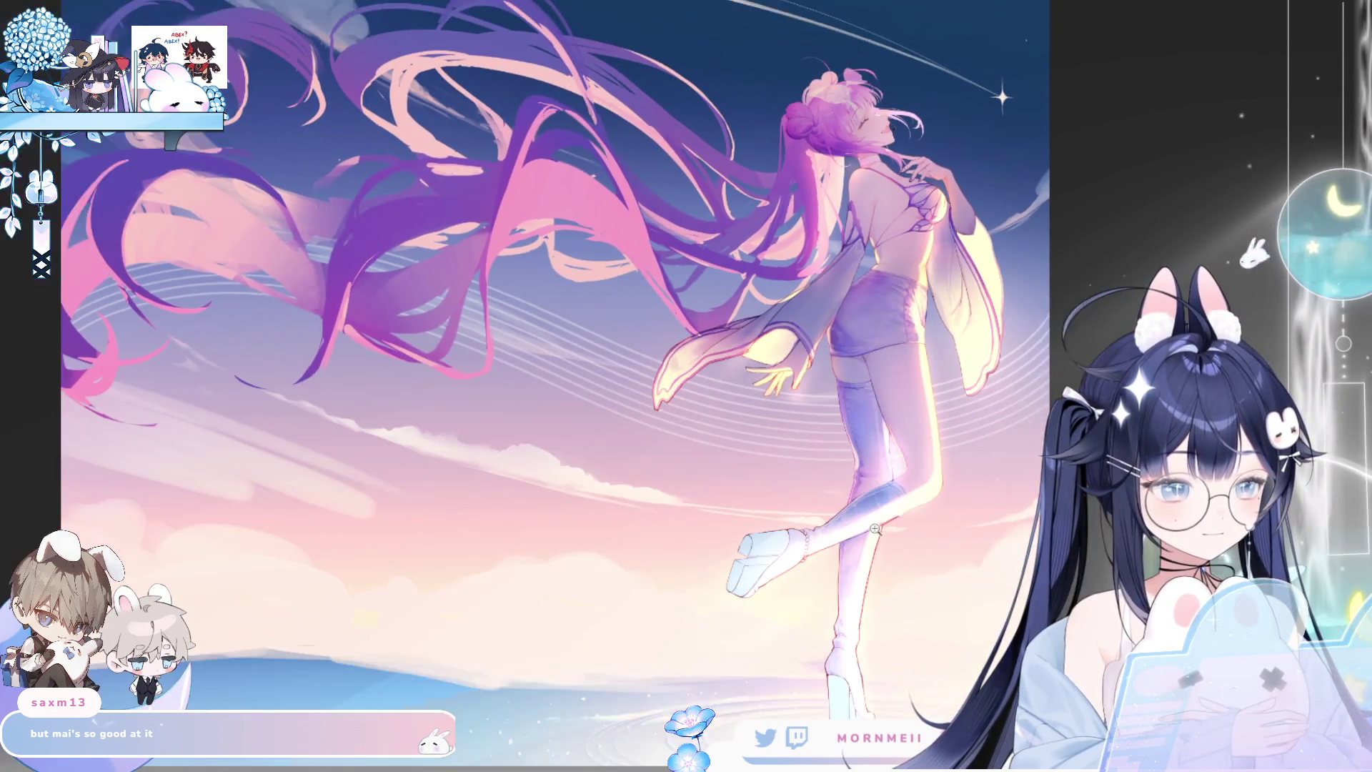
{"action": "scroll", "coordinate": [892, 499], "scroll_direction": "up", "scroll_amount": 2}
{"action": "scroll", "coordinate": [892, 498], "scroll_direction": "up", "scroll_amount": 3}
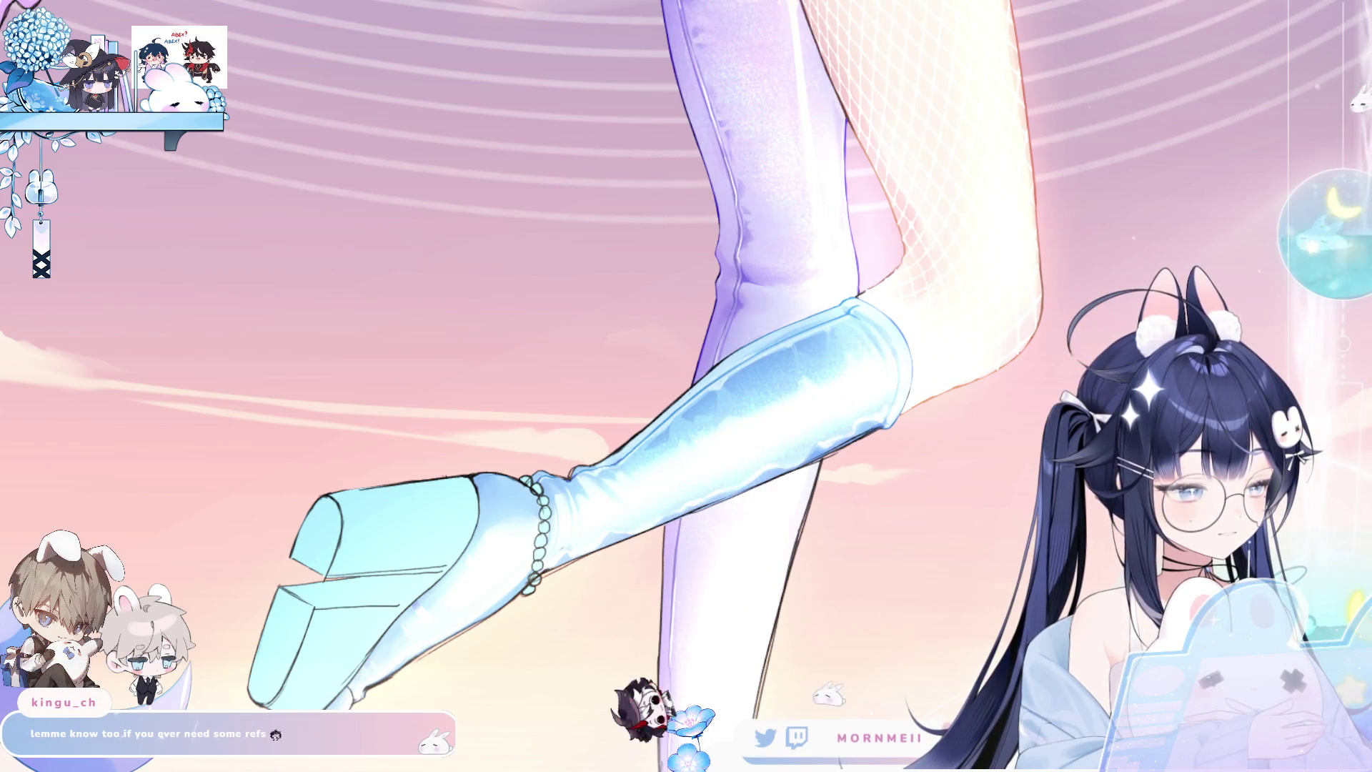
Zoom in close on the raised leg's boot, check it mirrored, then pan along the boot shaft.
{"action": "left_click", "coordinate": [889, 451]}
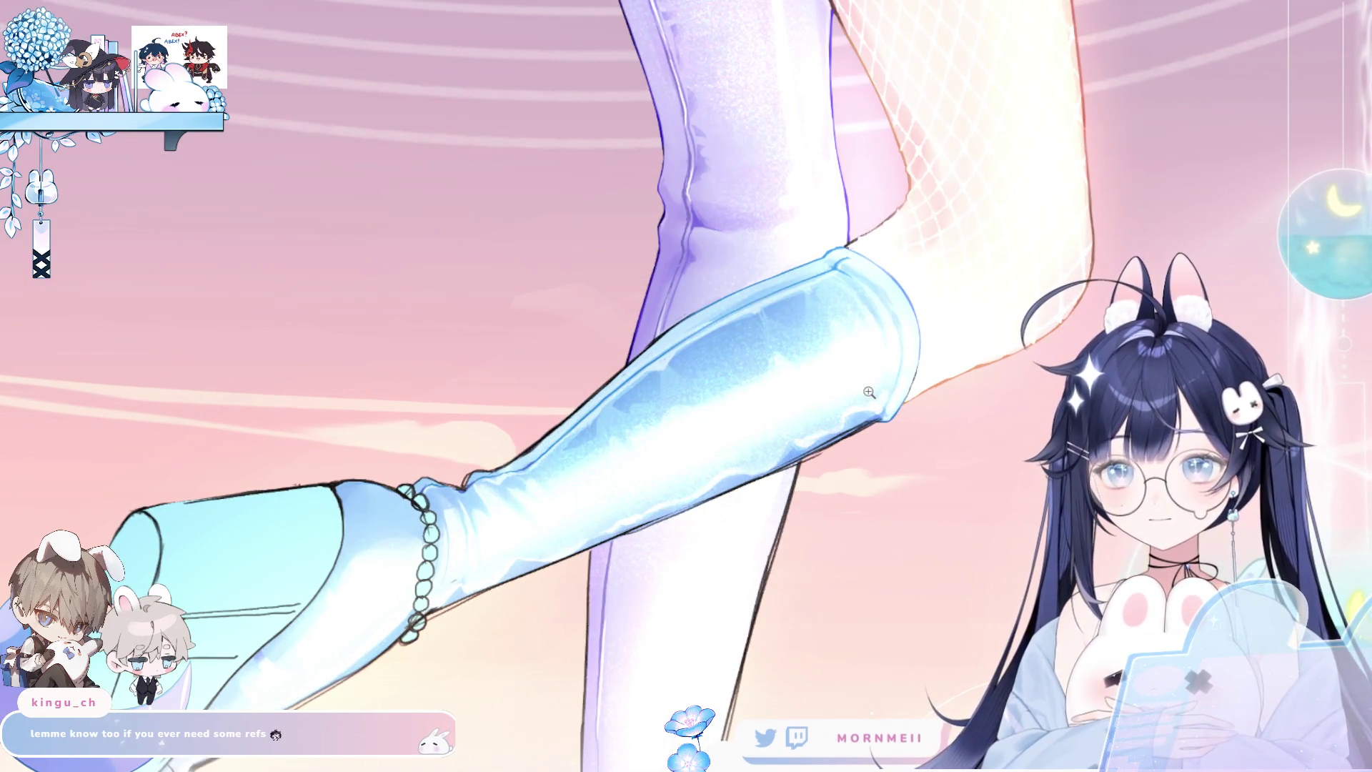
{"action": "scroll", "coordinate": [656, 486], "scroll_direction": "down", "scroll_amount": 4}
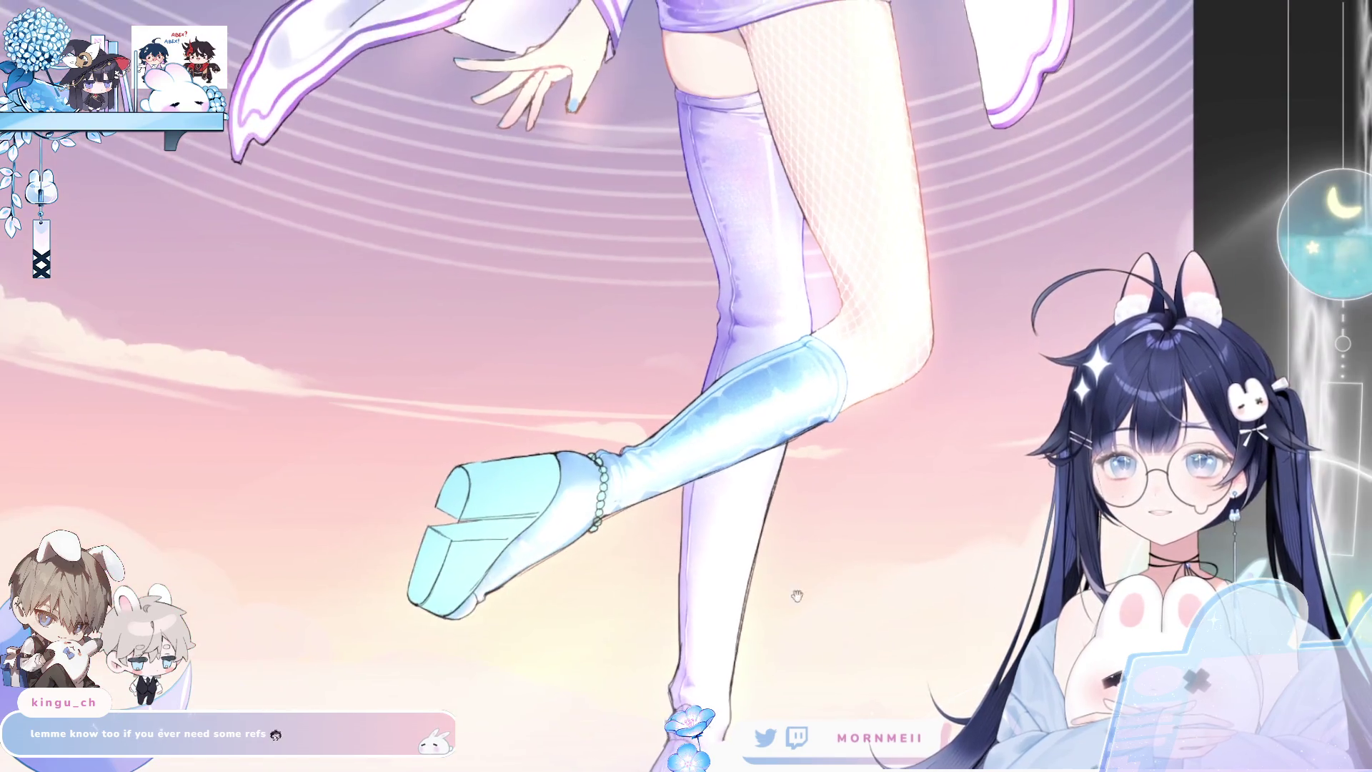
{"action": "scroll", "coordinate": [630, 447], "scroll_direction": "up", "scroll_amount": 2}
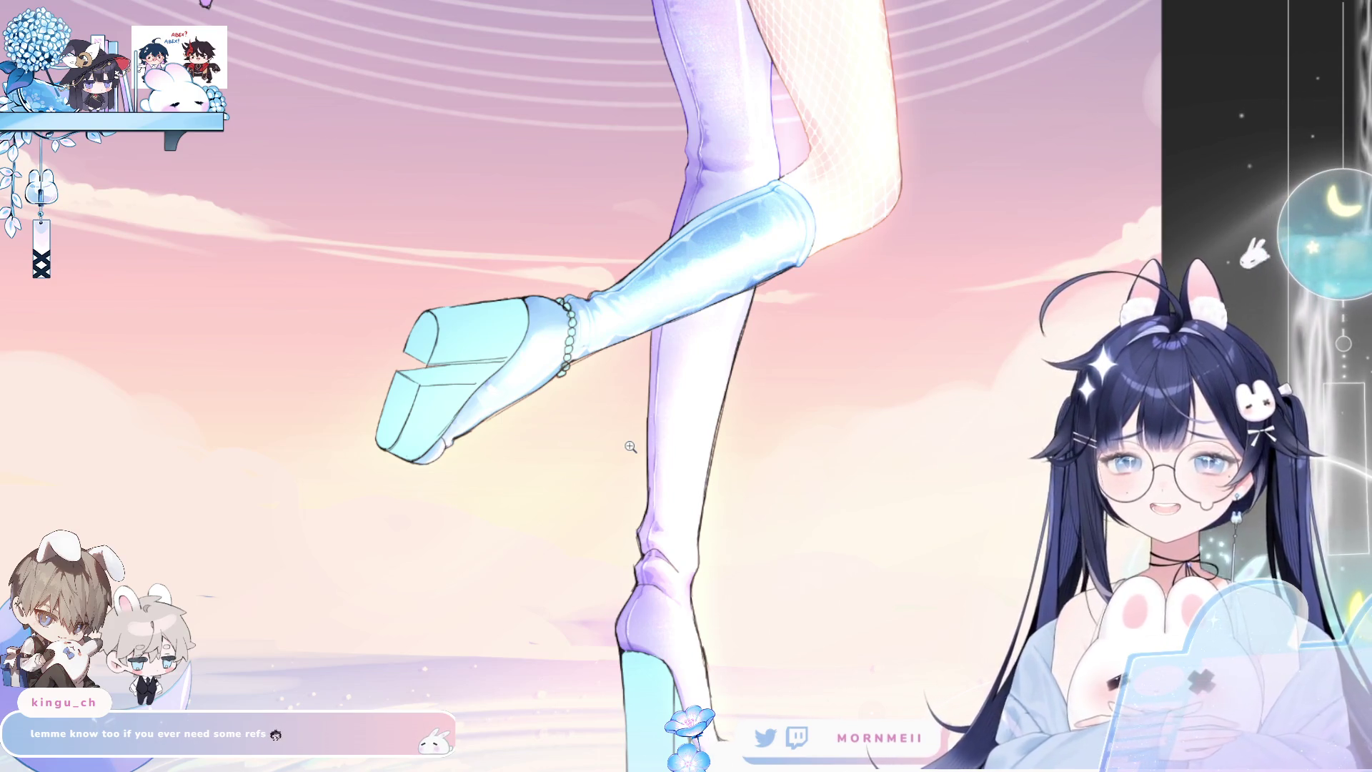
{"action": "left_click", "coordinate": [778, 265]}
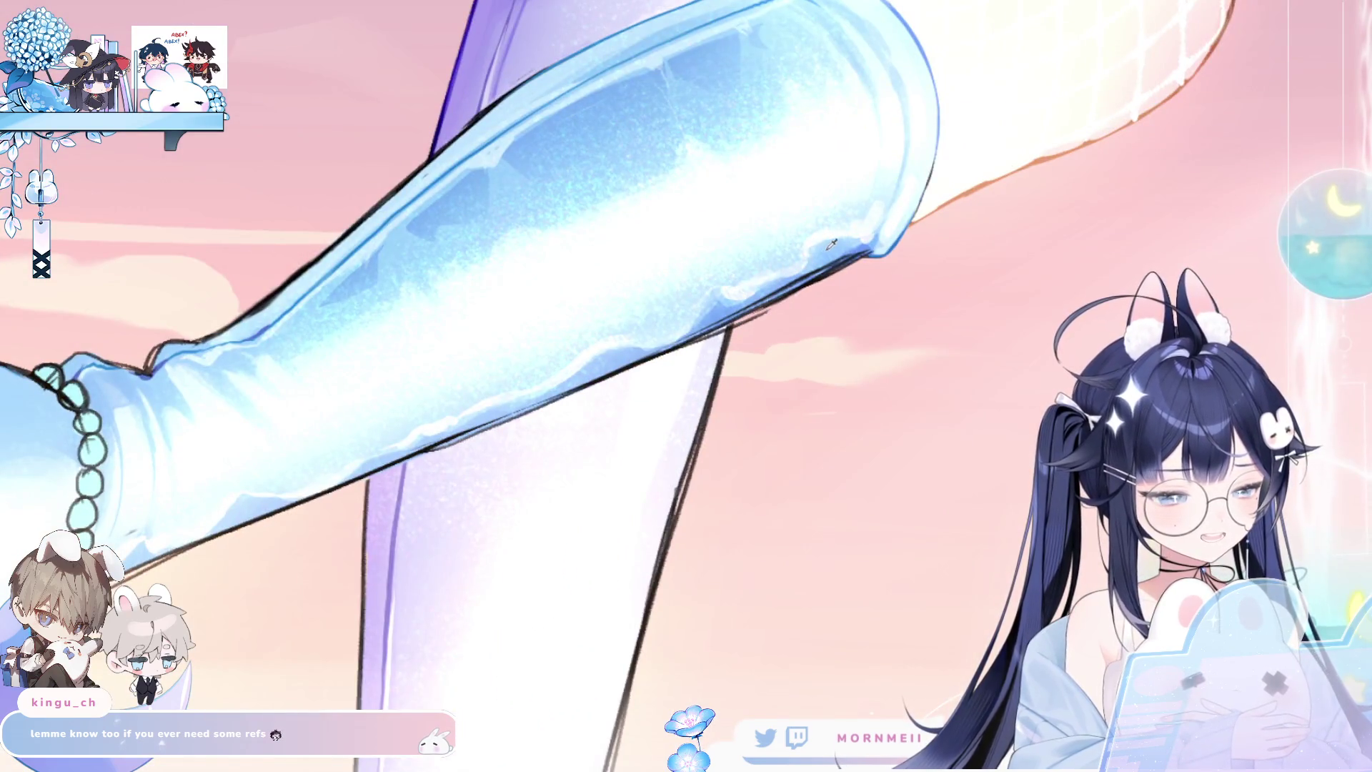
{"action": "key", "text": "h"}
{"action": "left_click", "coordinate": [305, 269]}
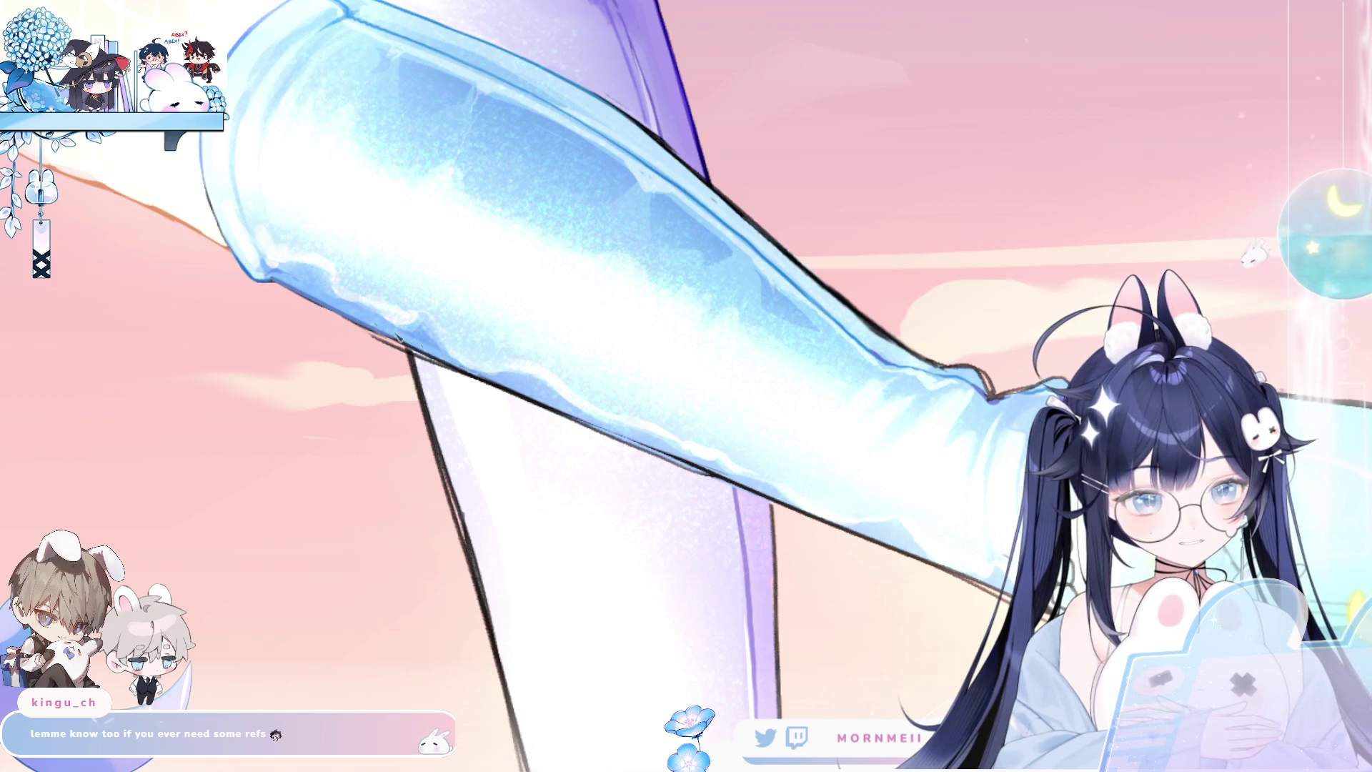
{"action": "key", "text": "h"}
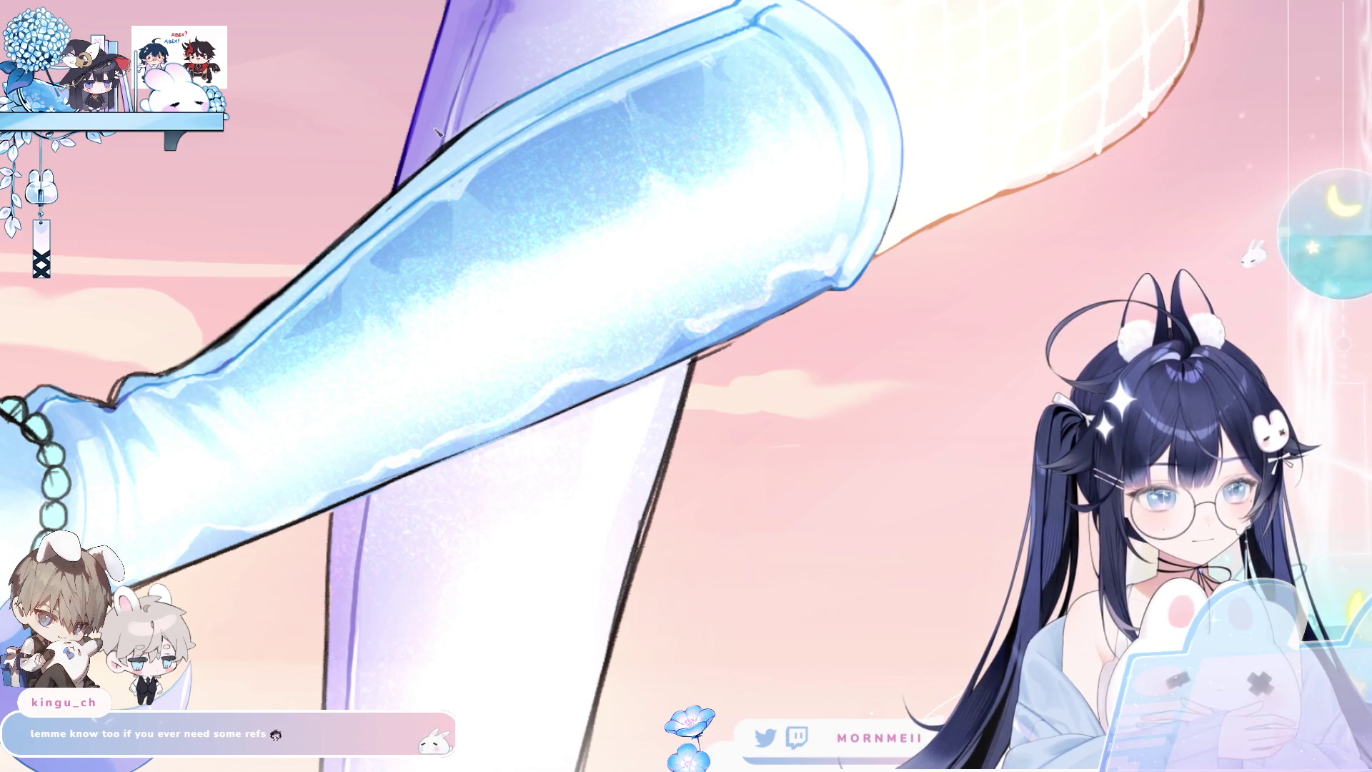
{"action": "left_click_drag", "start_coordinate": [441, 148], "coordinate": [381, 304]}
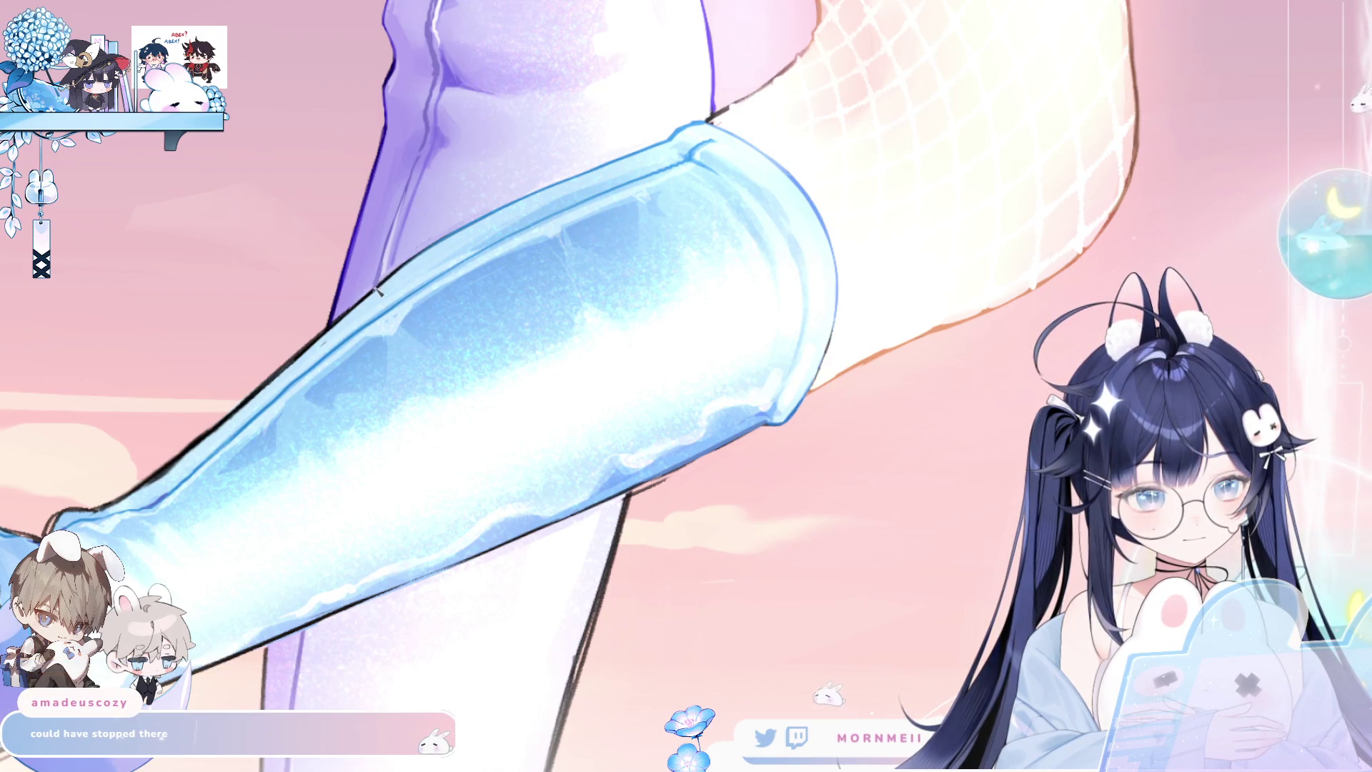
{"action": "scroll", "coordinate": [471, 262], "scroll_direction": "down", "scroll_amount": 5}
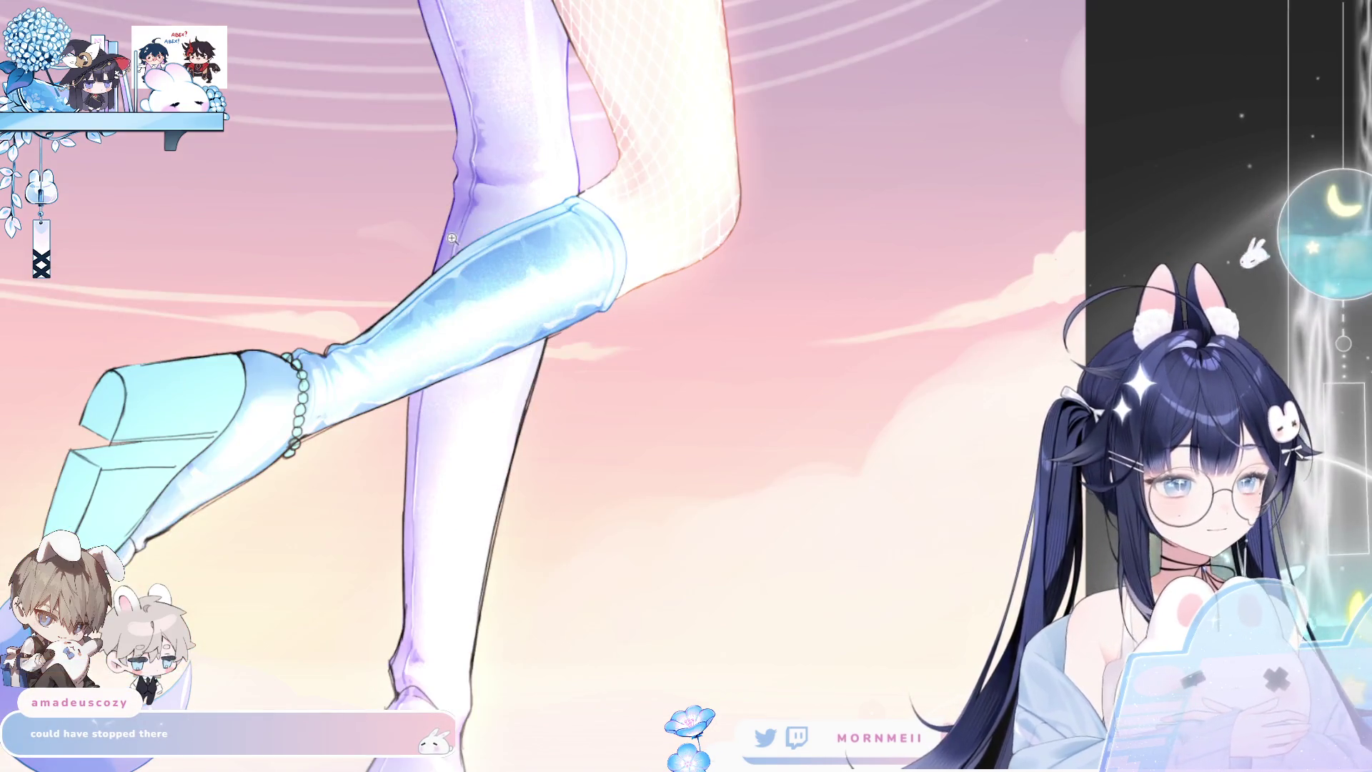
Shrink the brush, pan along the leg, and paint a short thin blue stroke on the boot edge.
{"action": "scroll", "coordinate": [823, 95], "scroll_direction": "up", "scroll_amount": 5}
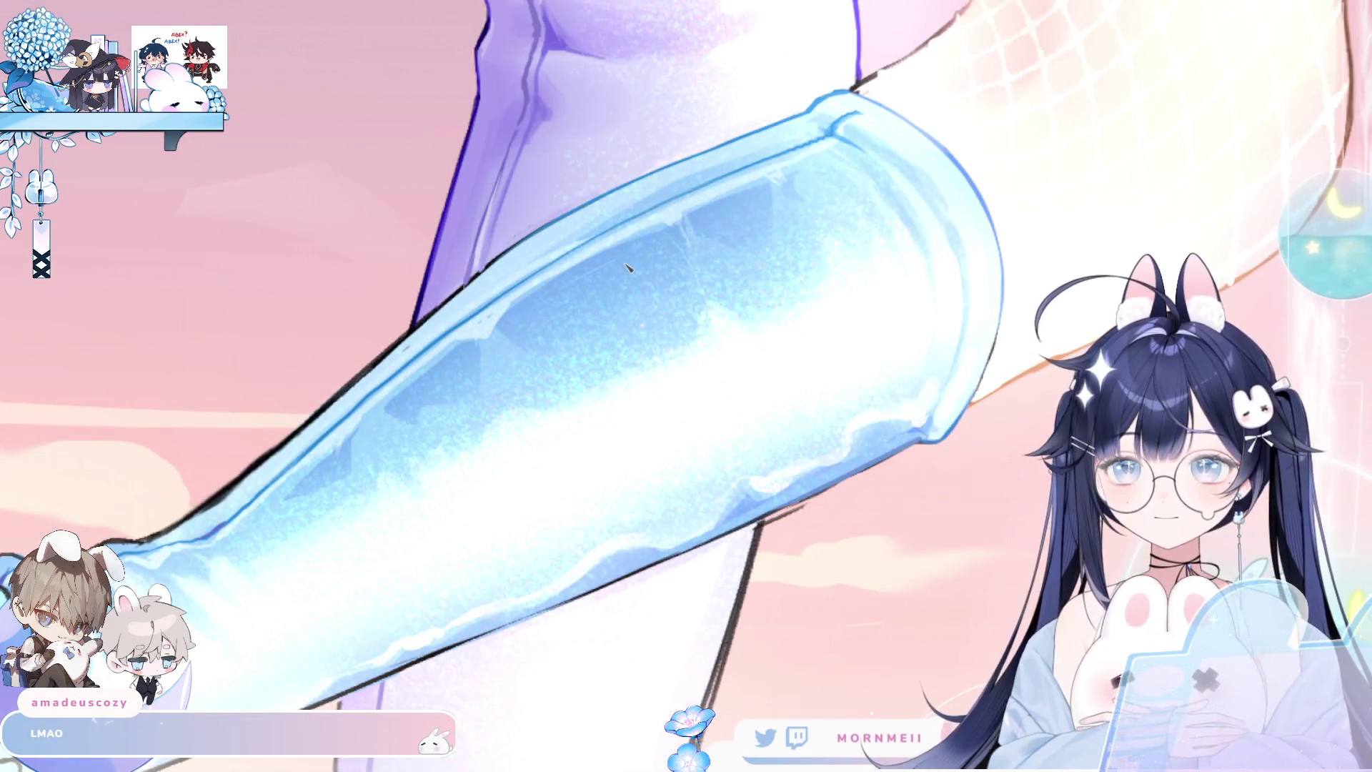
{"action": "mouse_move", "coordinate": [460, 351]}
{"action": "left_mouse_down"}
{"action": "mouse_move", "coordinate": [512, 350]}
{"action": "mouse_move", "coordinate": [667, 481]}
{"action": "left_mouse_up"}
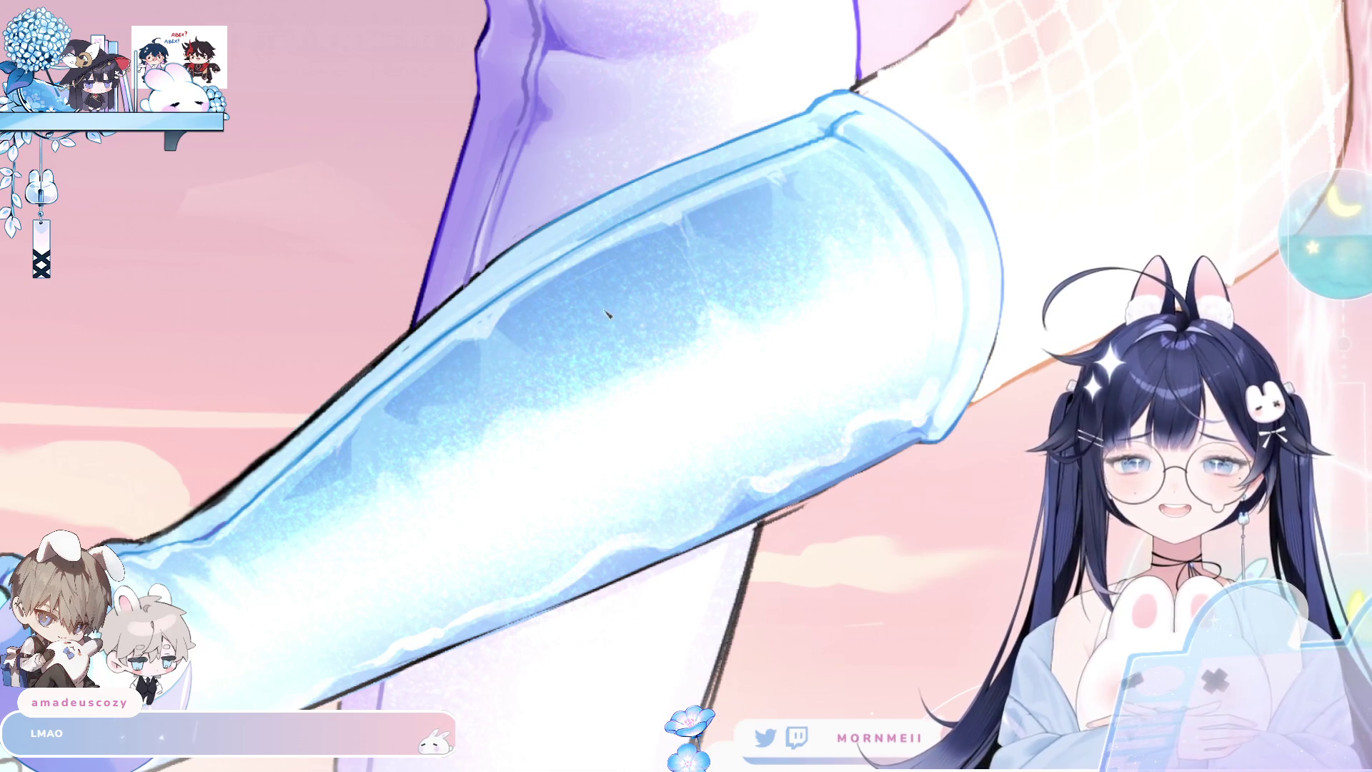
{"action": "scroll", "coordinate": [594, 313], "scroll_direction": "down", "scroll_amount": 2}
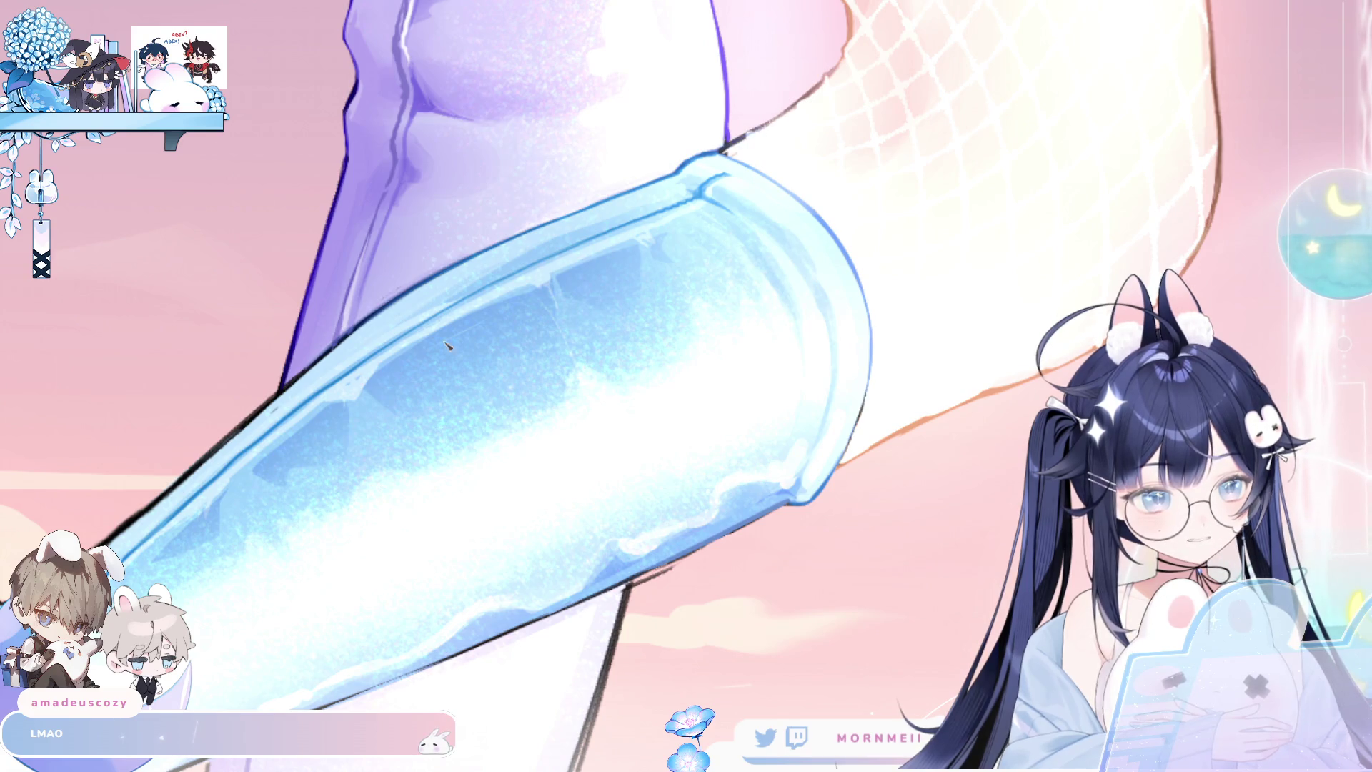
{"action": "mouse_move", "coordinate": [203, 459]}
{"action": "left_mouse_down"}
{"action": "mouse_move", "coordinate": [272, 456]}
{"action": "mouse_move", "coordinate": [343, 357]}
{"action": "mouse_move", "coordinate": [398, 223]}
{"action": "left_mouse_up"}
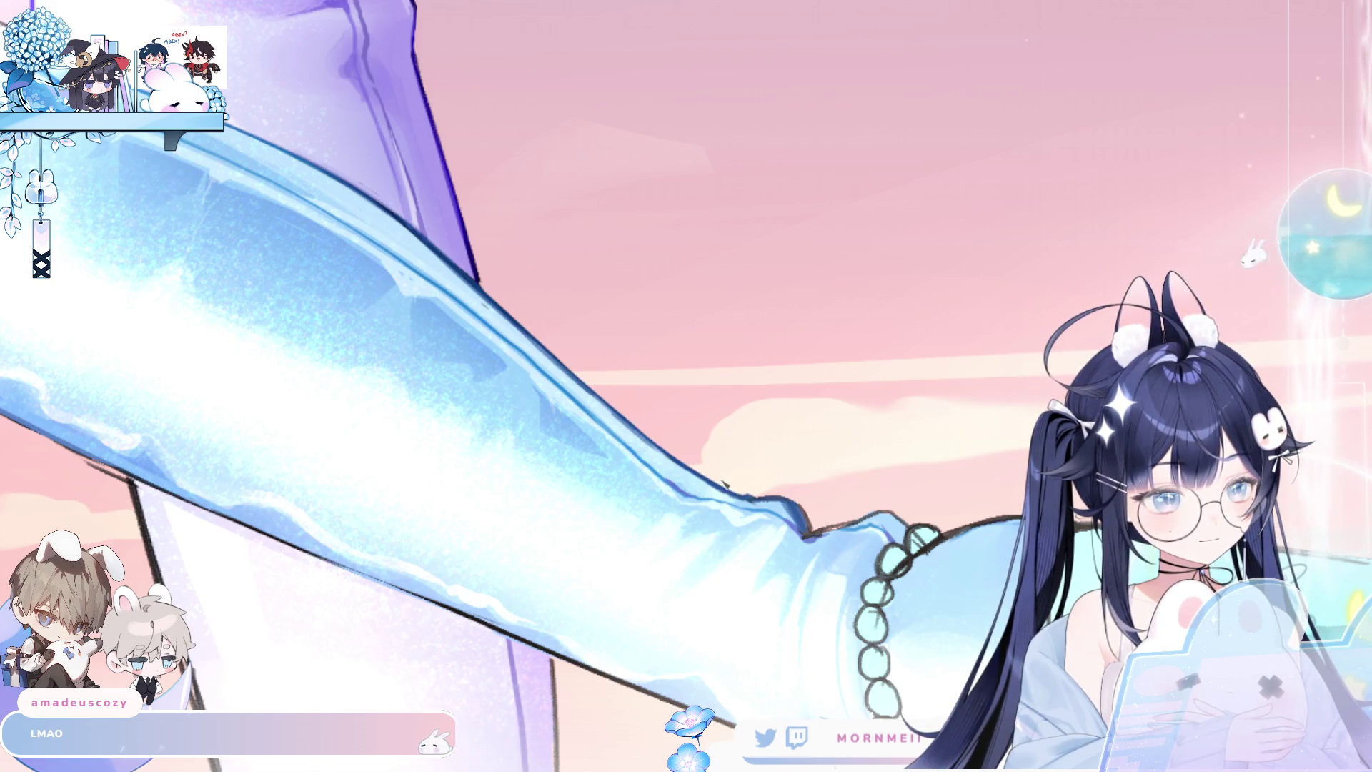
{"action": "key", "text": "h"}
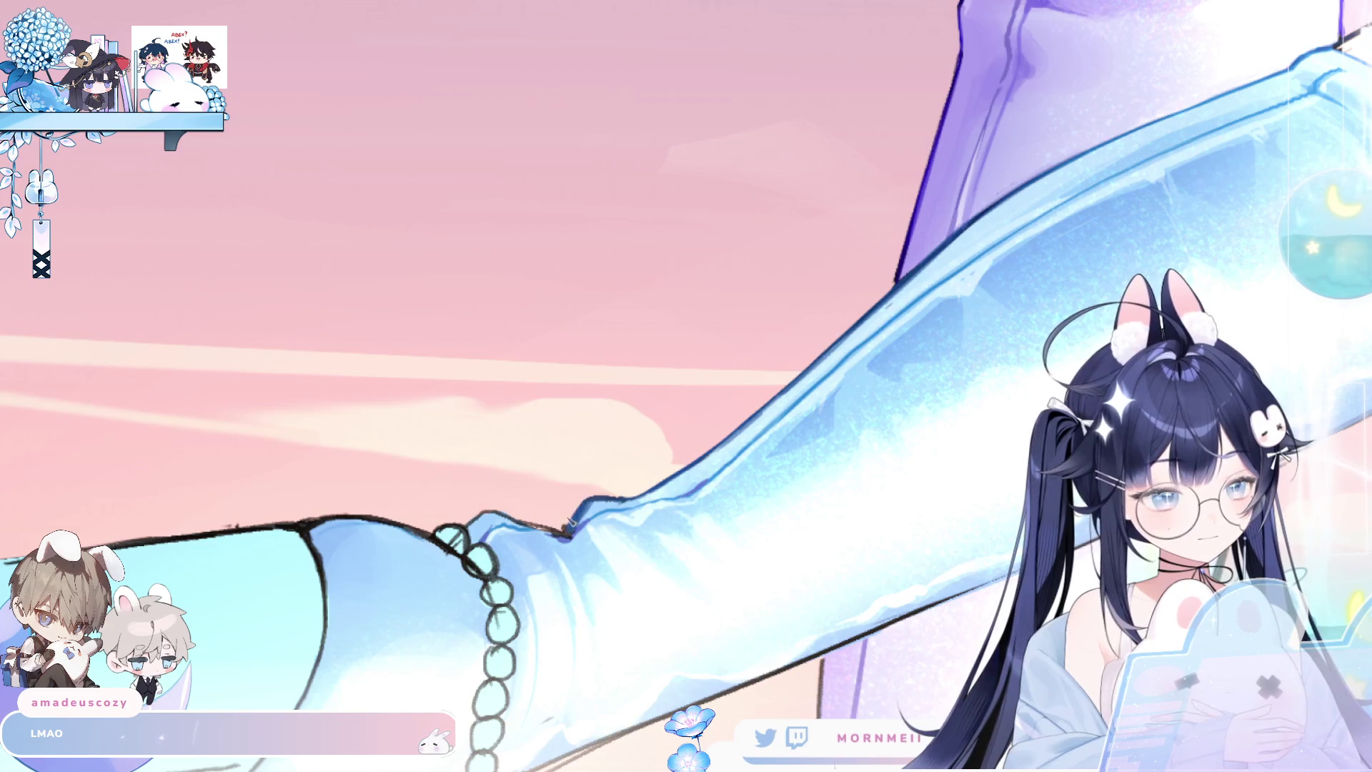
{"action": "key", "text": "h"}
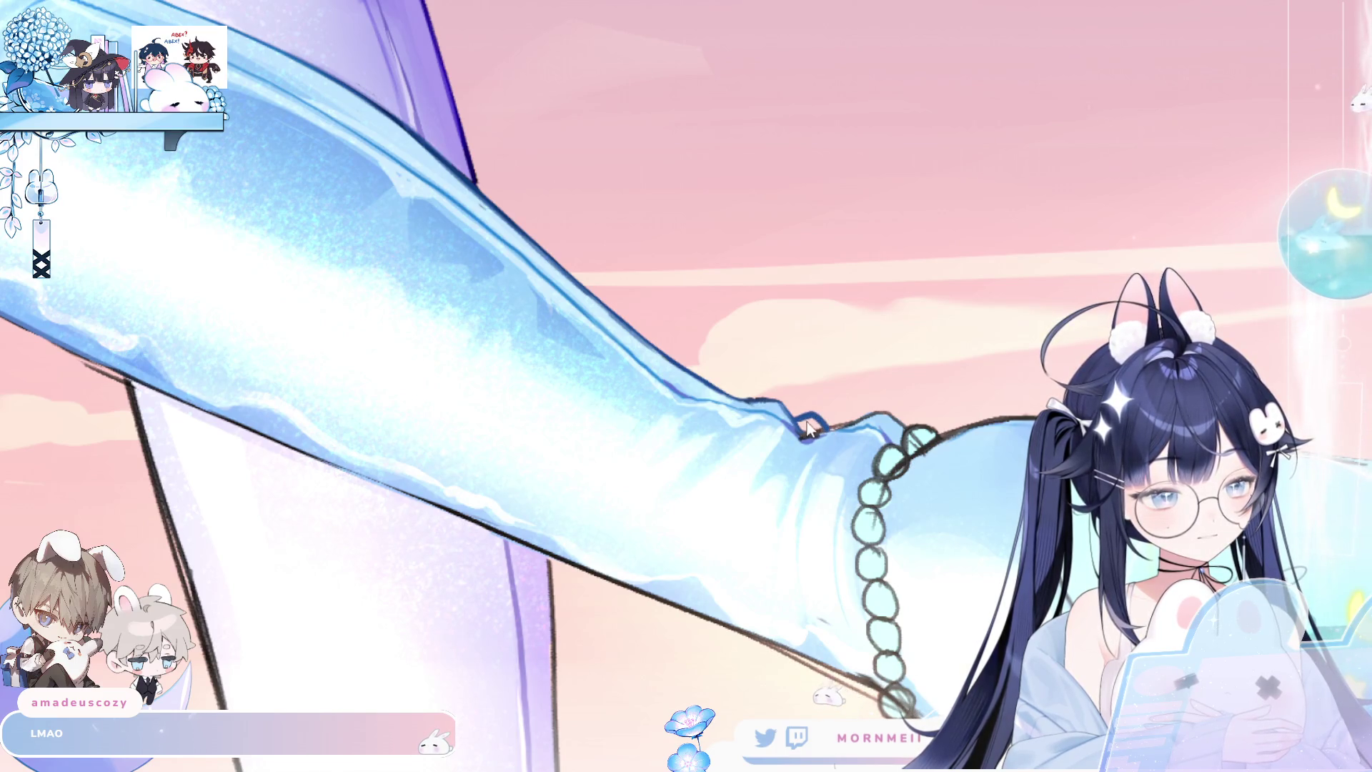
{"action": "left_click_drag", "start_coordinate": [799, 428], "coordinate": [833, 427]}
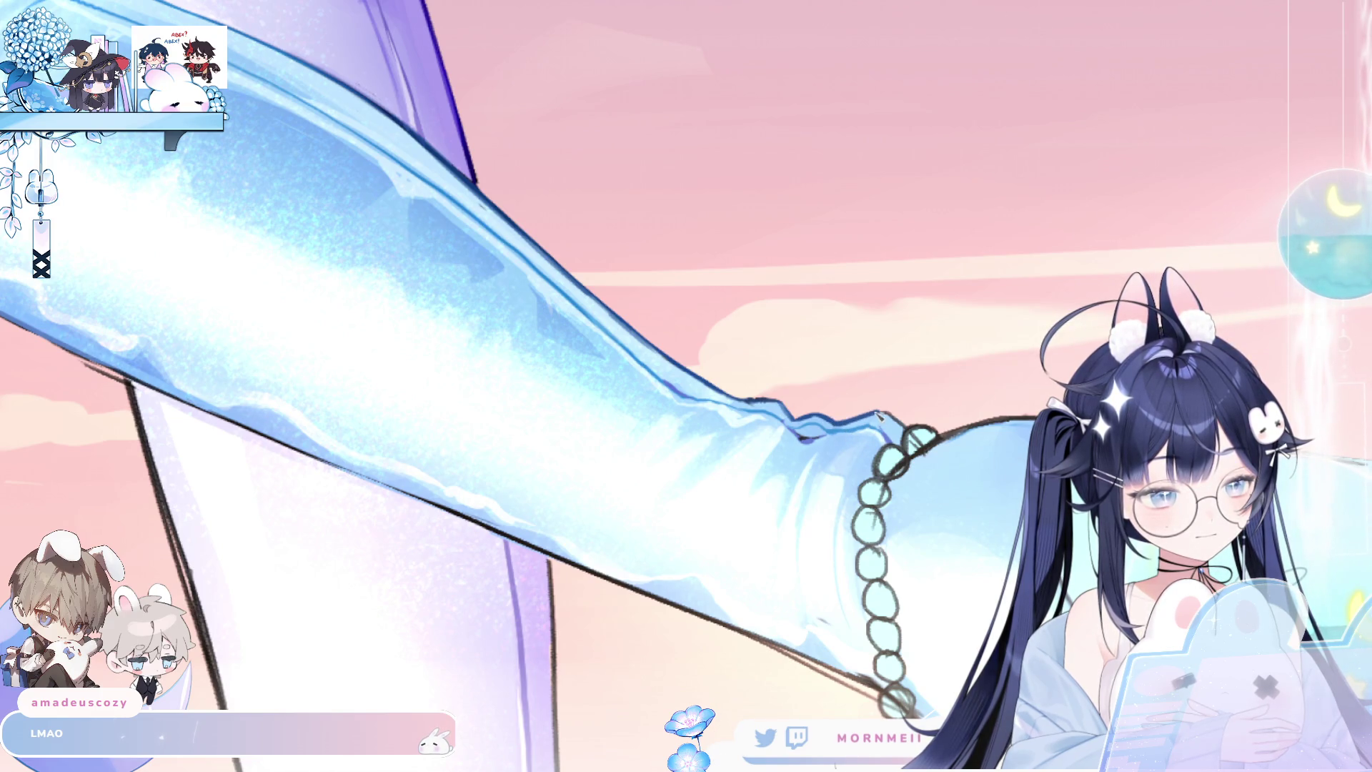
Flip the canvas back and forth several times to check the boot cuff's shape.
{"action": "key", "text": "h"}
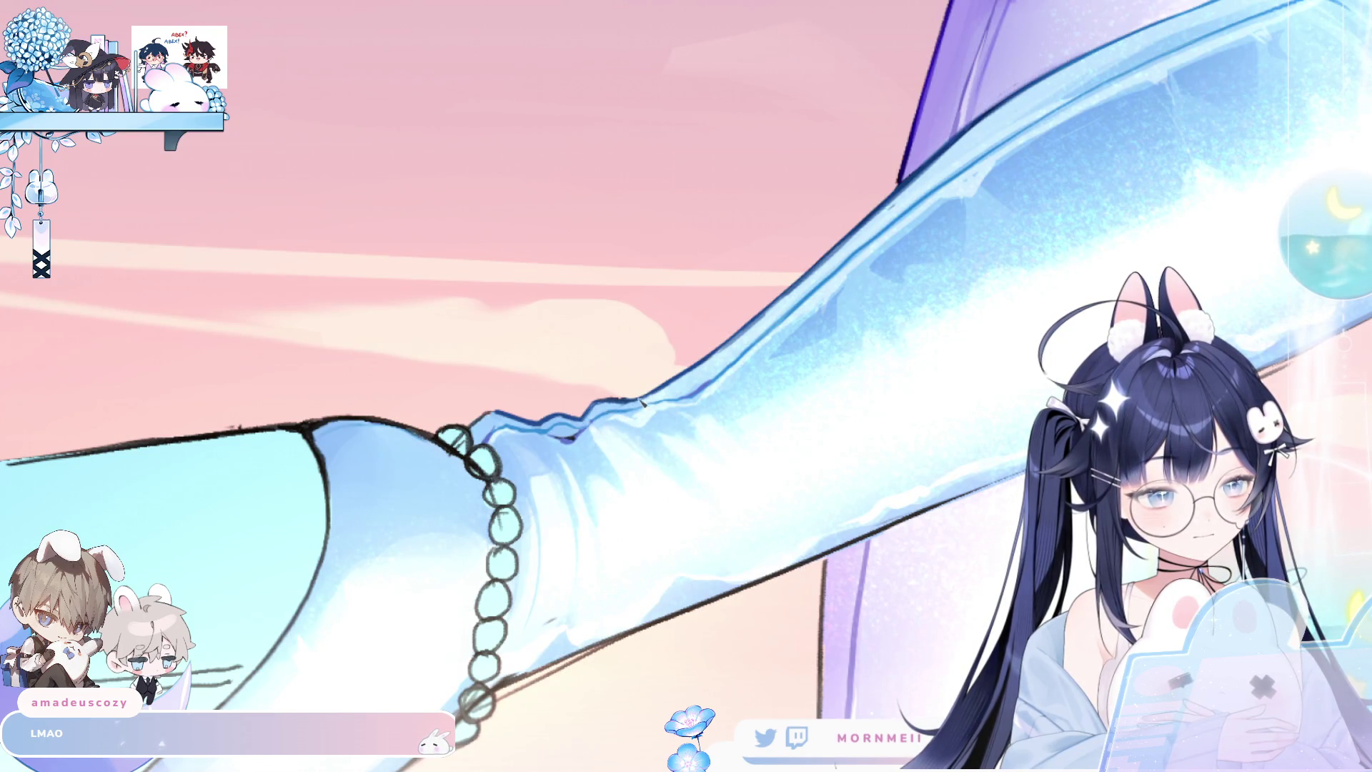
{"action": "key", "text": "h"}
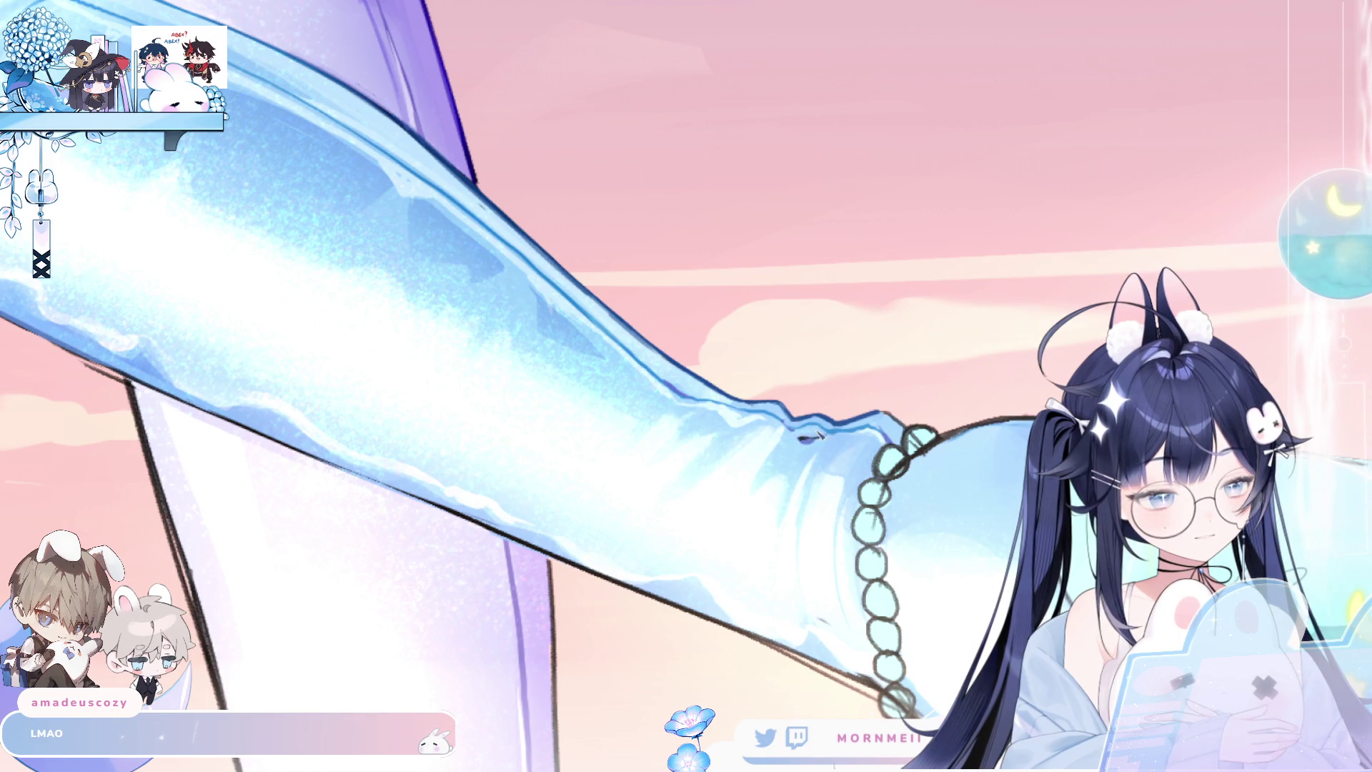
{"action": "key", "text": "h"}
{"action": "key", "text": "h"}
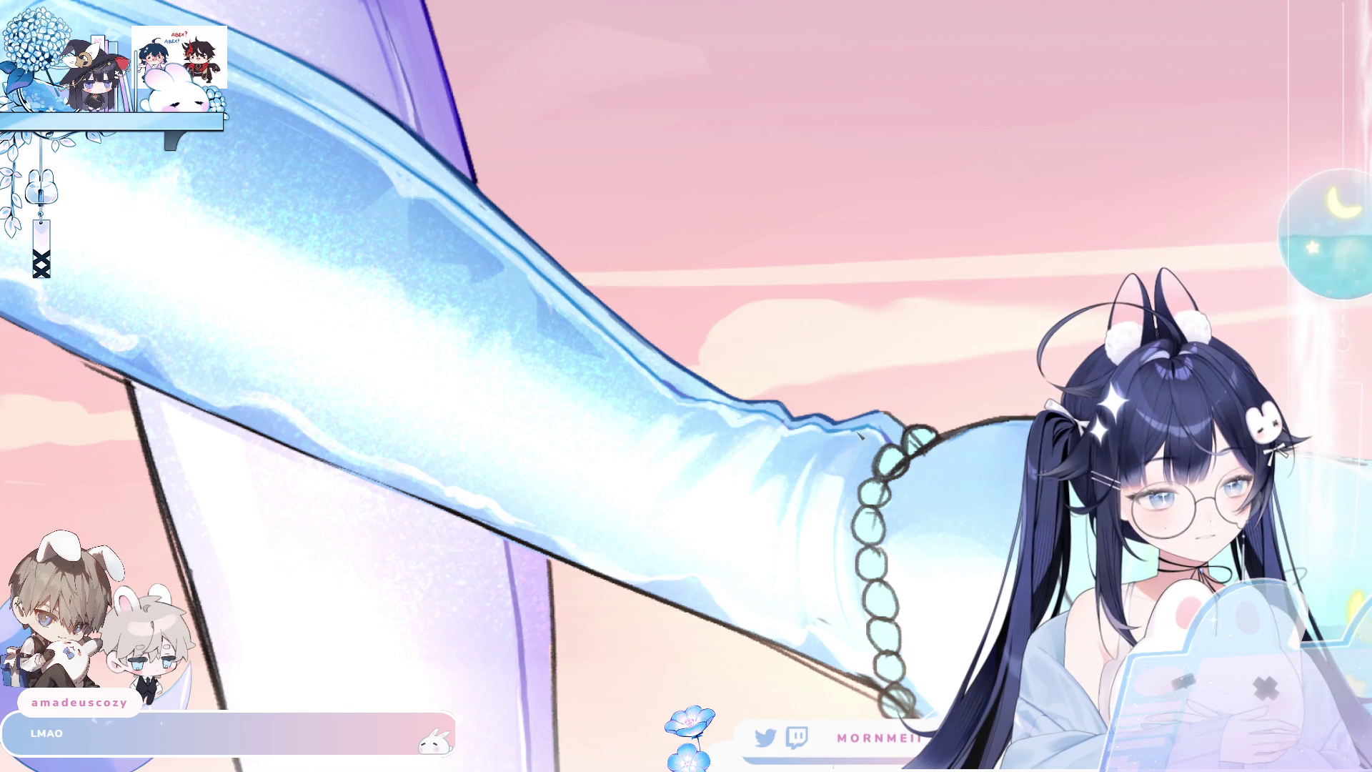
{"action": "key", "text": "h"}
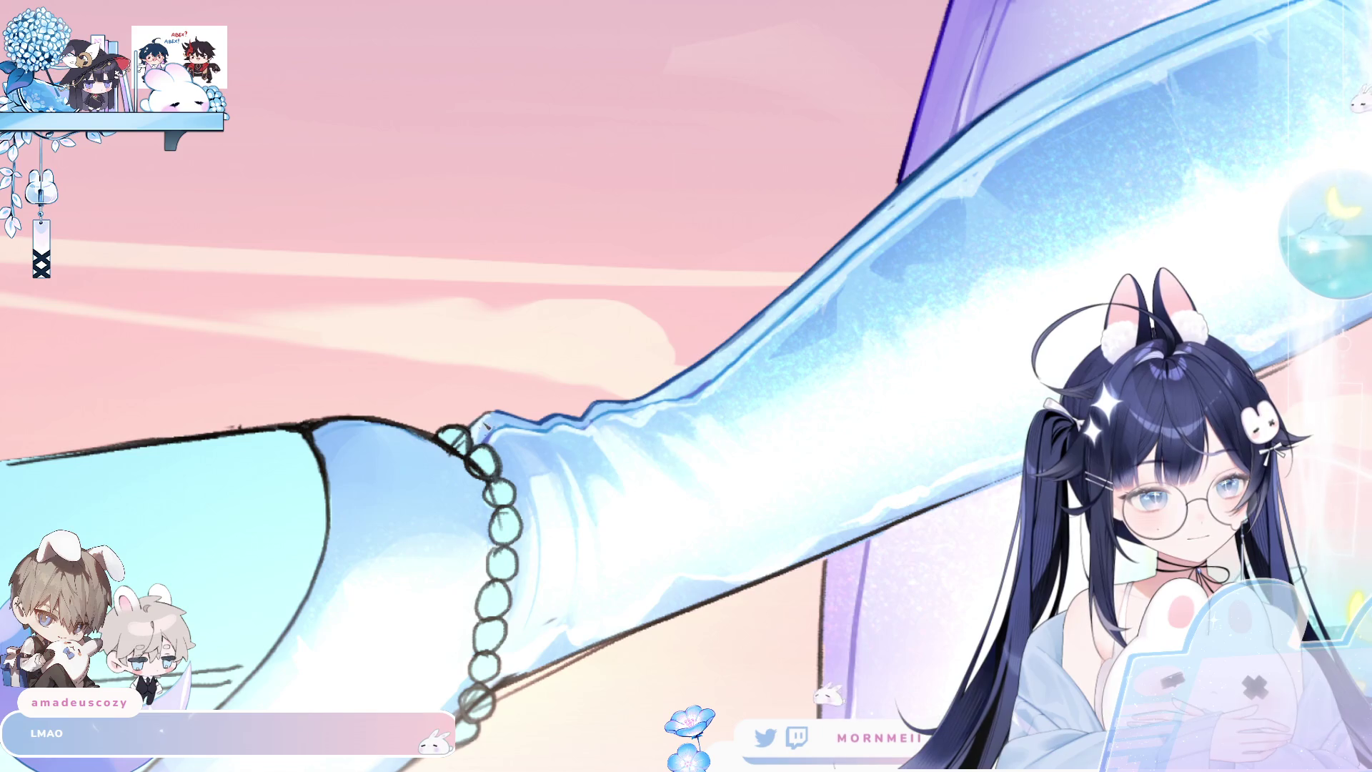
{"action": "key", "text": "h"}
{"action": "key", "text": "h"}
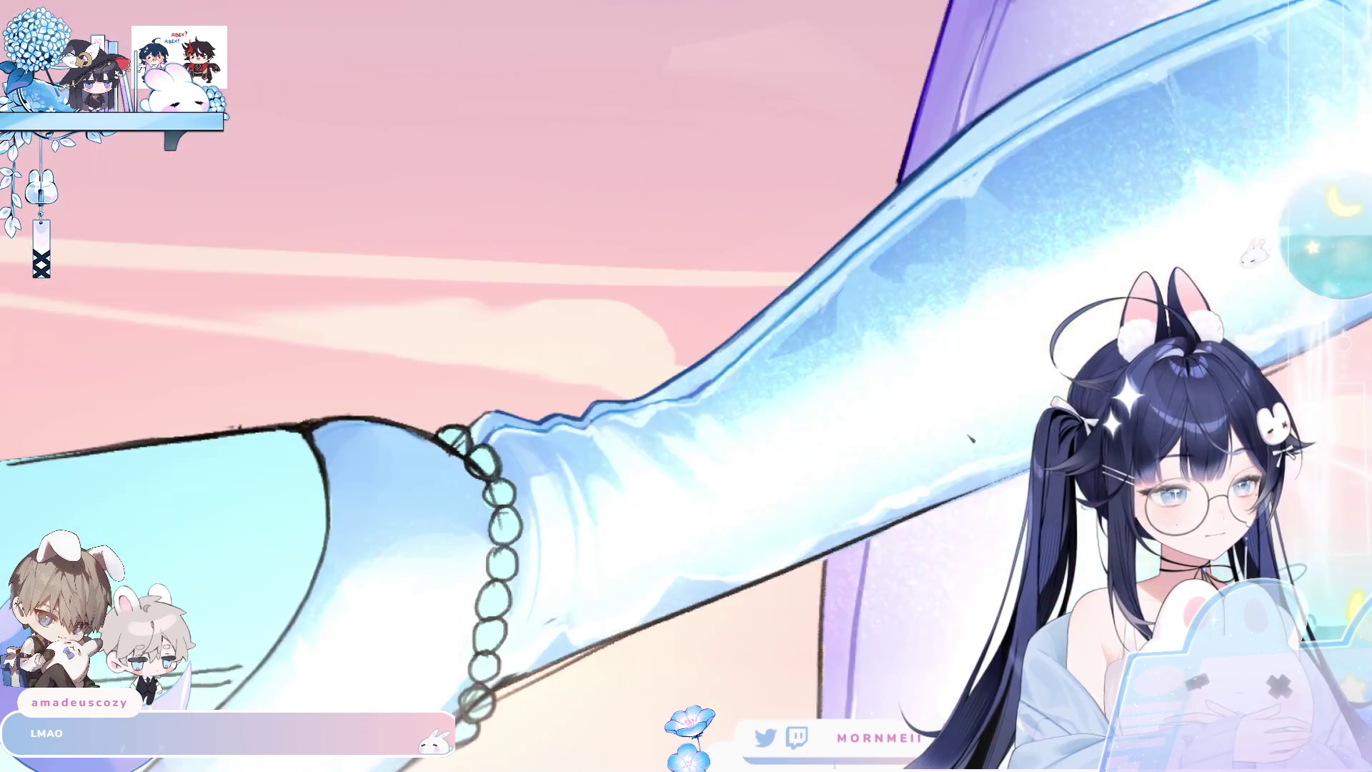
{"action": "scroll", "coordinate": [520, 505], "scroll_direction": "up", "scroll_amount": 3}
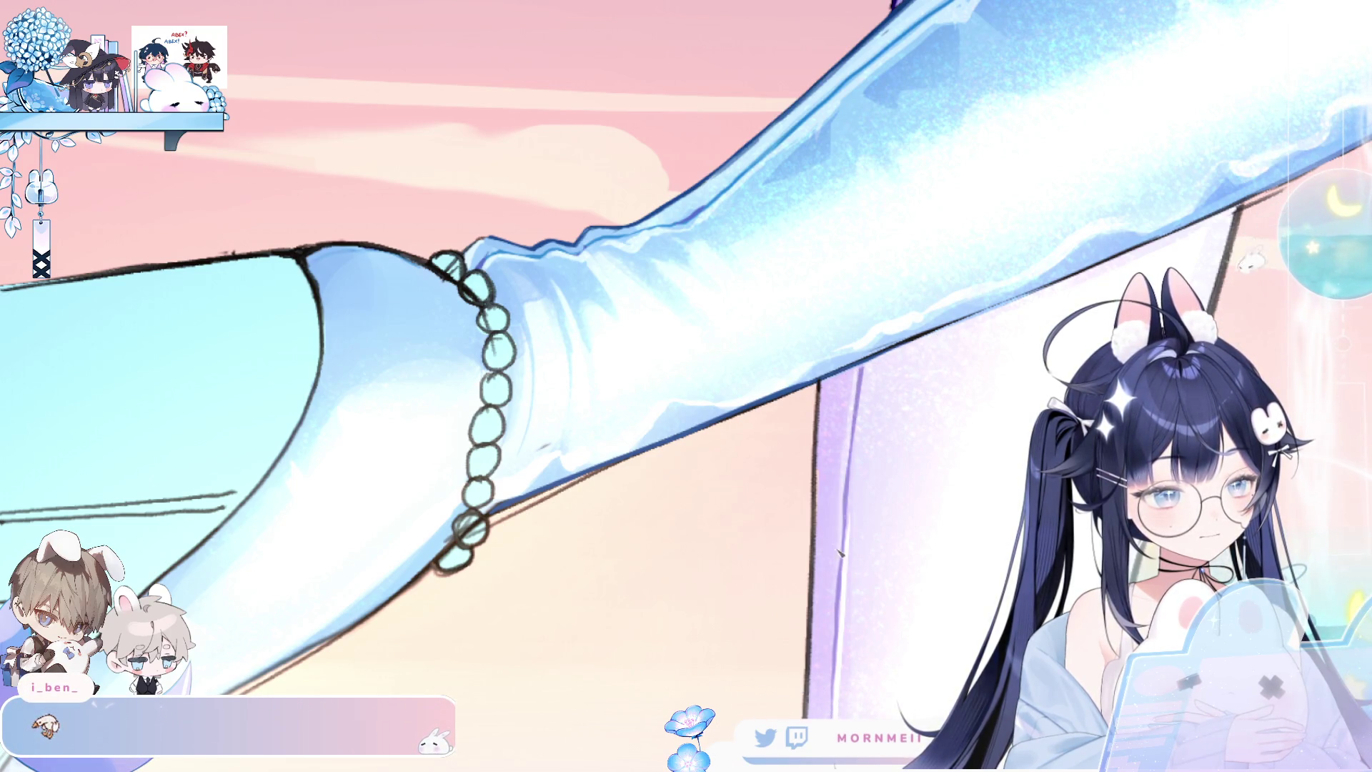
Zoom to the standing leg and re-stroke its dark right outline lighter and smoother.
{"action": "key", "text": "ctrl+0"}
{"action": "key", "text": "h"}
{"action": "key", "text": "h"}
{"action": "scroll", "coordinate": [927, 367], "scroll_direction": "up", "scroll_amount": 5}
{"action": "left_click_drag", "start_coordinate": [926, 366], "coordinate": [938, 354]}
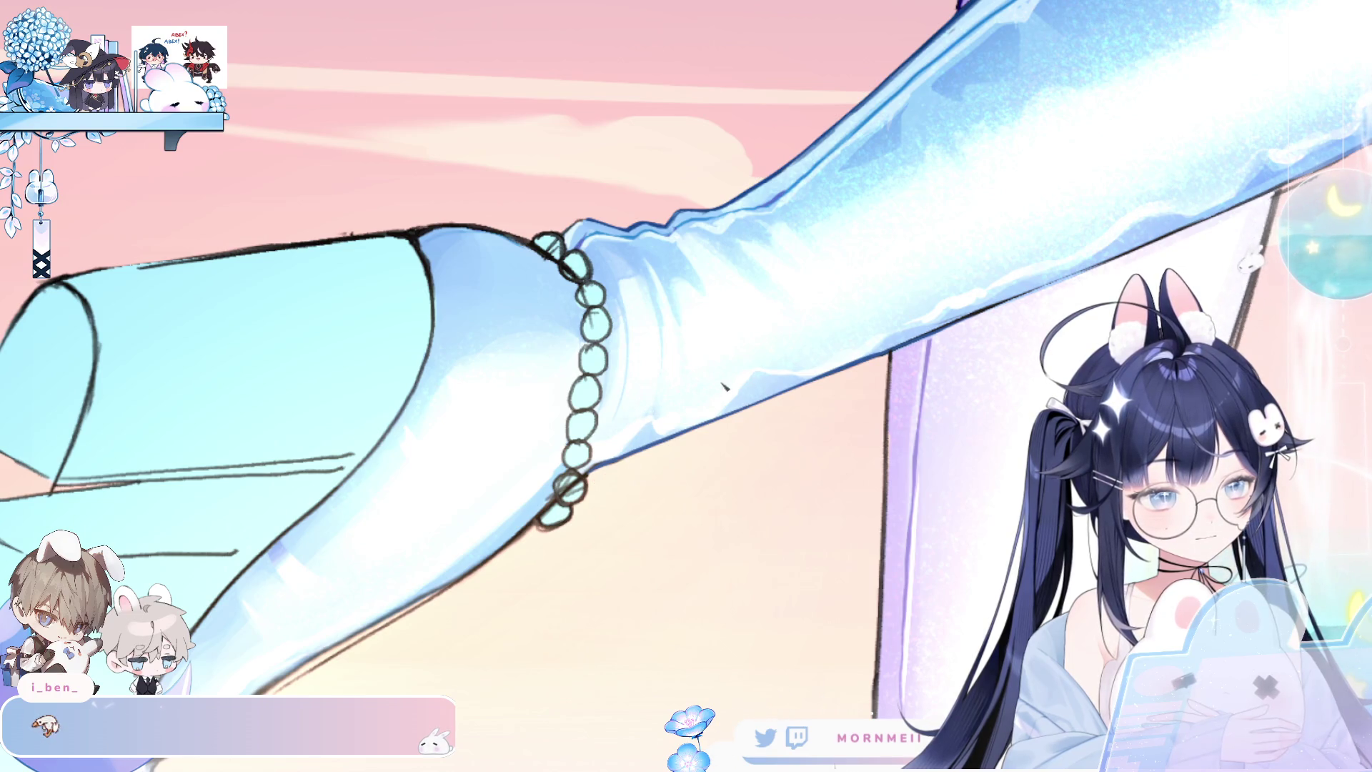
{"action": "scroll", "coordinate": [712, 389], "scroll_direction": "down", "scroll_amount": 5}
{"action": "scroll", "coordinate": [814, 350], "scroll_direction": "up", "scroll_amount": 5}
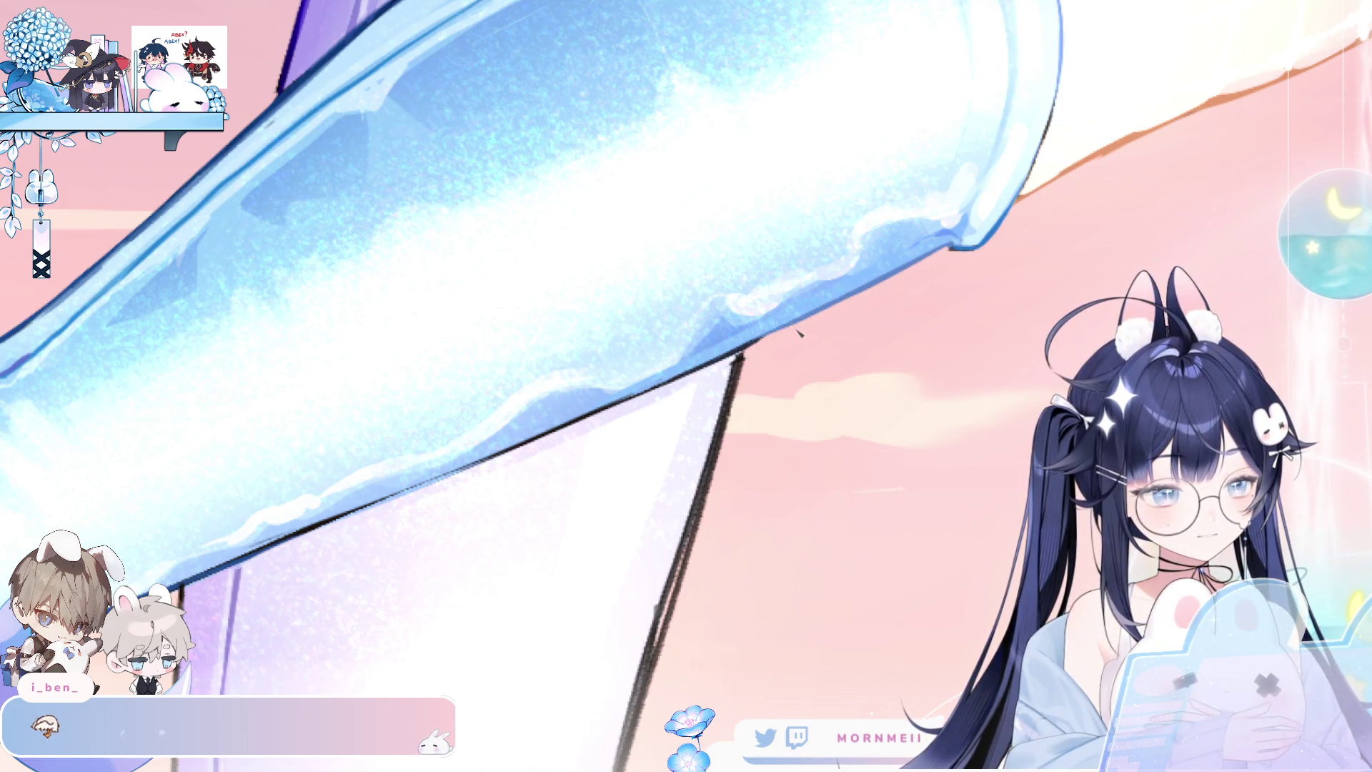
{"action": "mouse_move", "coordinate": [749, 352]}
{"action": "left_mouse_down"}
{"action": "mouse_move", "coordinate": [720, 491]}
{"action": "mouse_move", "coordinate": [658, 647]}
{"action": "left_mouse_up"}
{"action": "scroll", "coordinate": [754, 400], "scroll_direction": "down", "scroll_amount": 3}
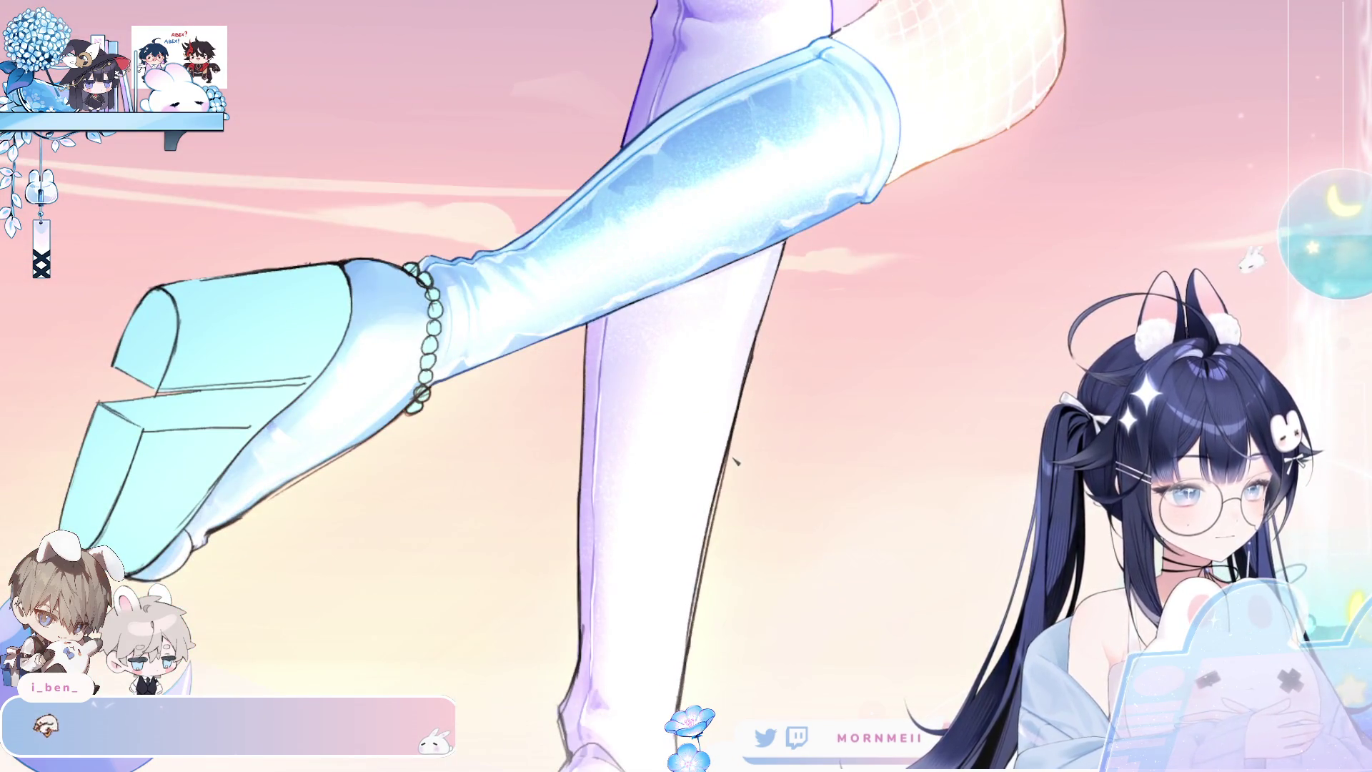
{"action": "left_click_drag", "start_coordinate": [736, 409], "coordinate": [707, 565]}
{"action": "left_click_drag", "start_coordinate": [721, 515], "coordinate": [690, 647]}
{"action": "left_click_drag", "start_coordinate": [706, 572], "coordinate": [684, 690]}
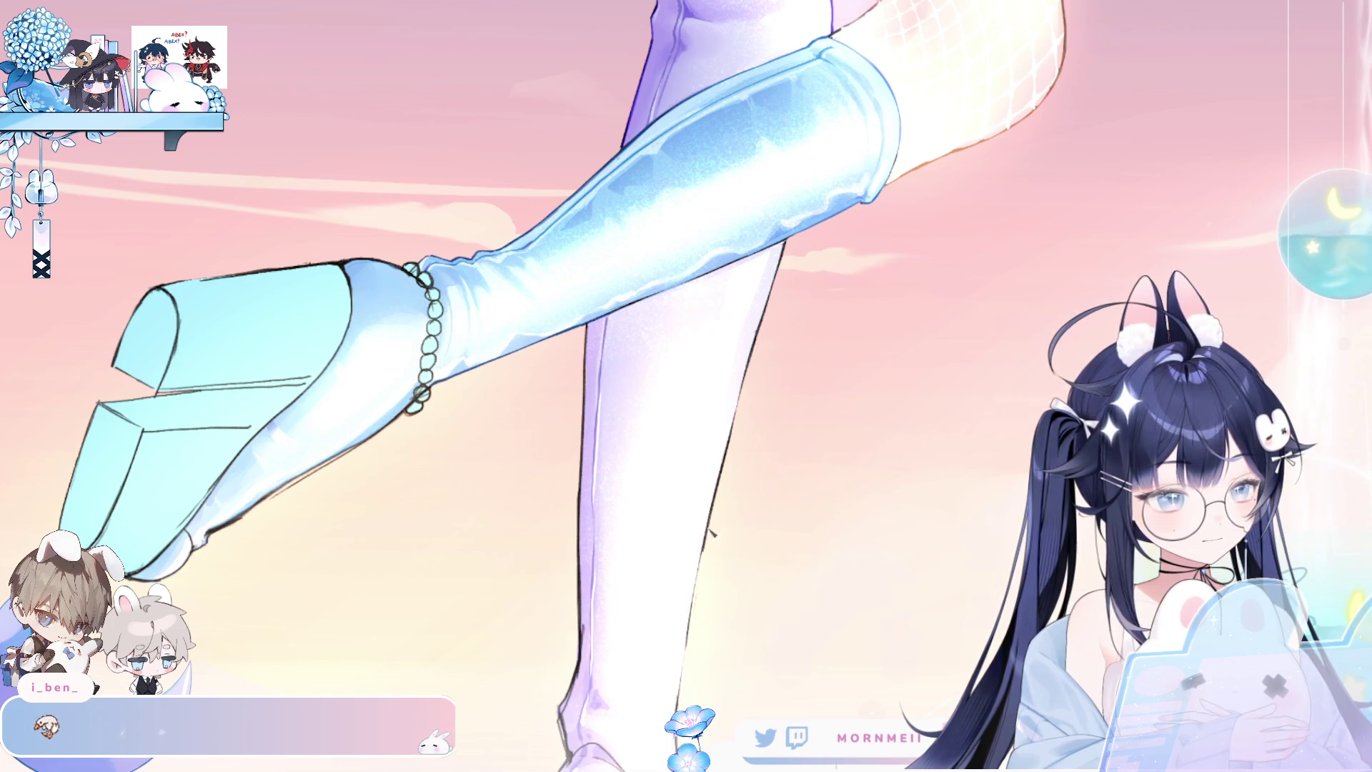
Extend the purple outline further down the standing leg's right edge toward the ankle.
{"action": "scroll", "coordinate": [763, 515], "scroll_direction": "down", "scroll_amount": 3}
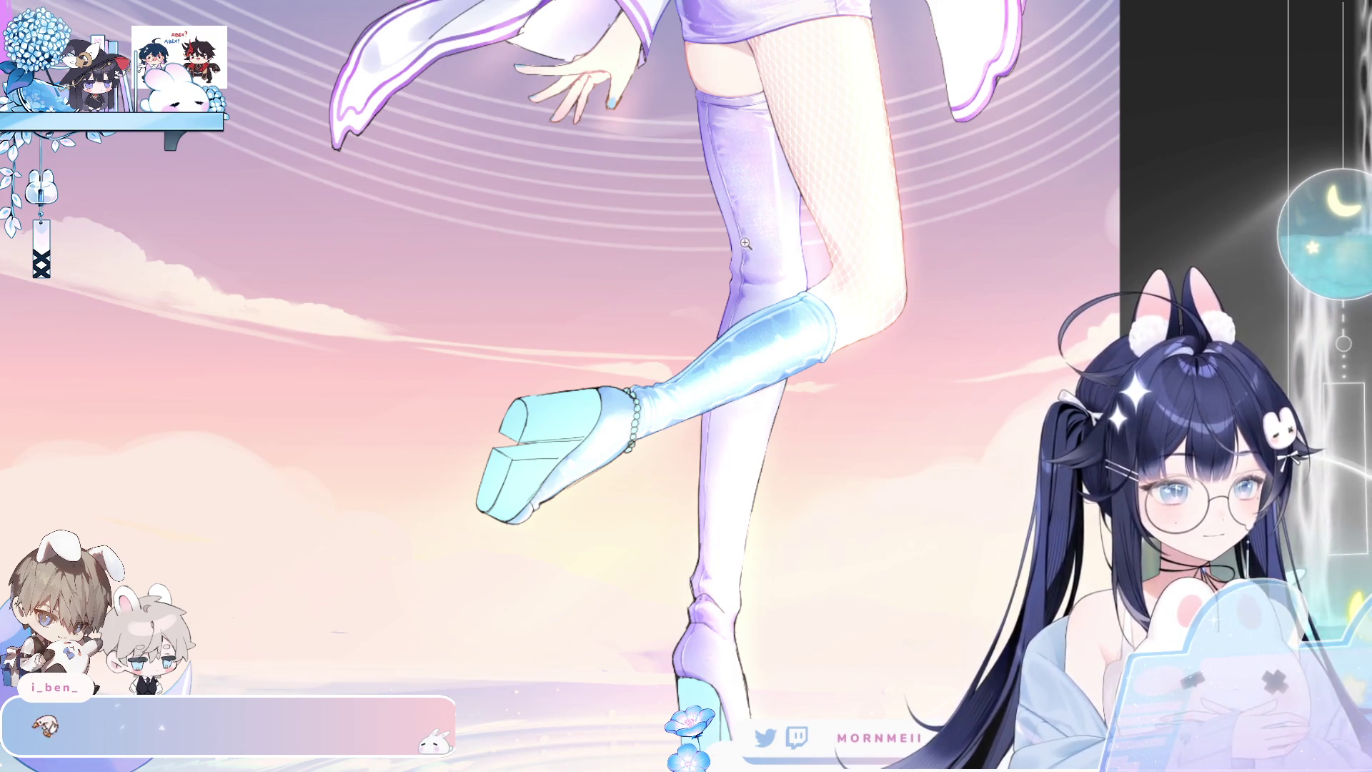
{"action": "scroll", "coordinate": [751, 258], "scroll_direction": "up", "scroll_amount": 4}
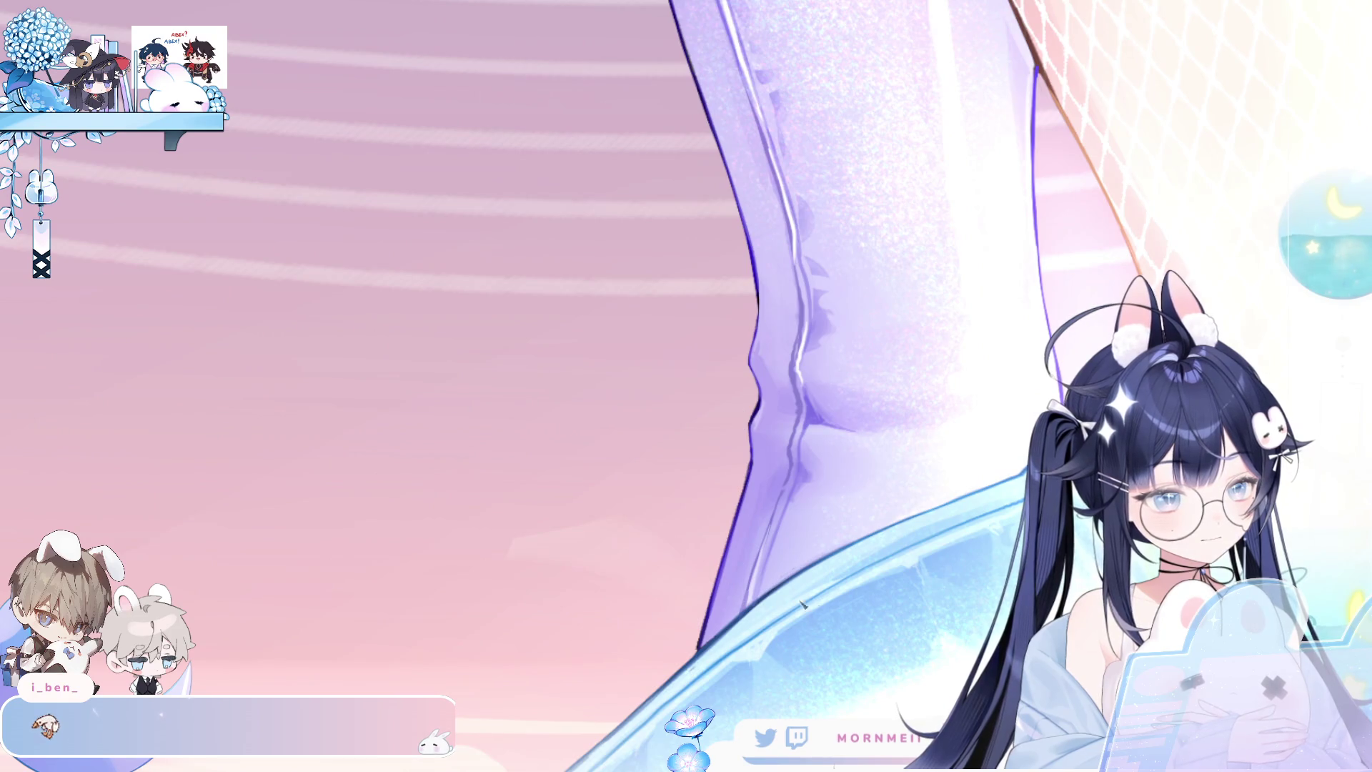
{"action": "scroll", "coordinate": [781, 603], "scroll_direction": "down", "scroll_amount": 3}
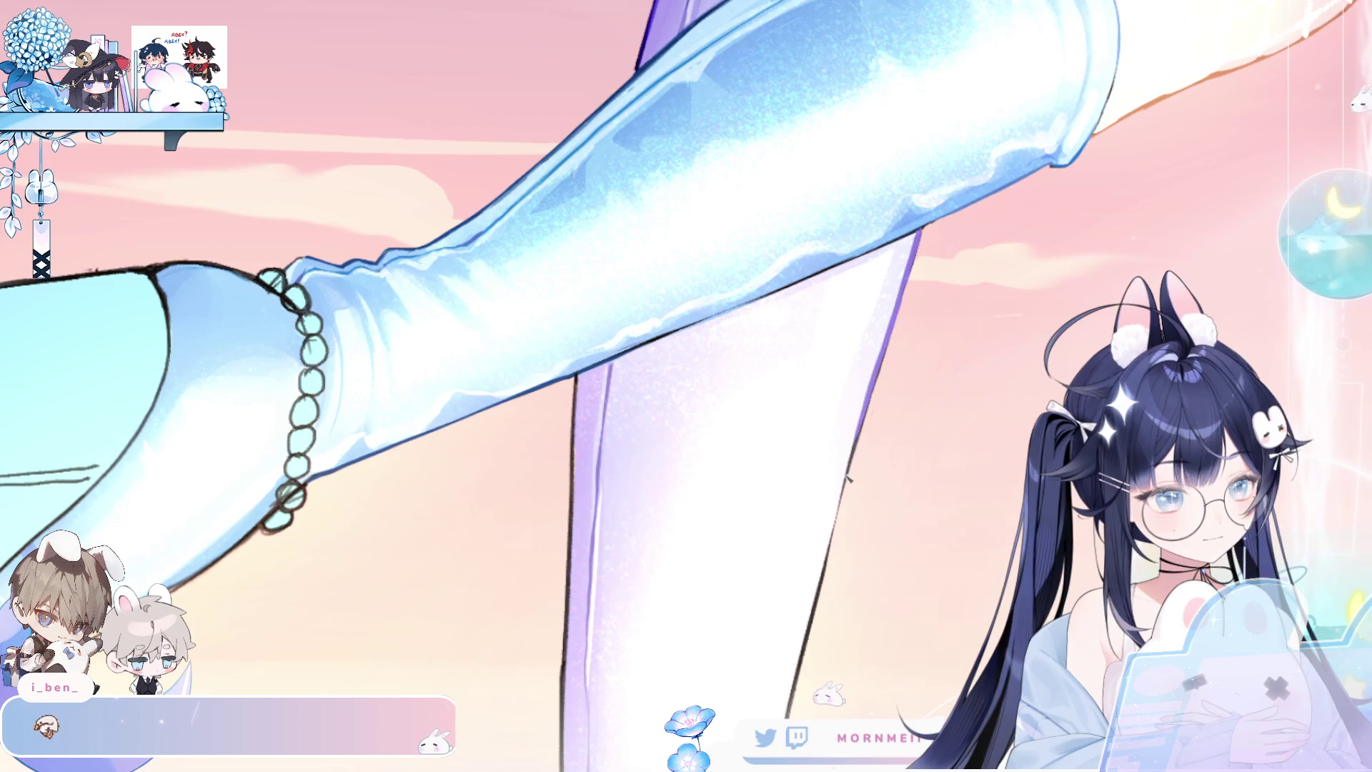
{"action": "scroll", "coordinate": [905, 515], "scroll_direction": "down", "scroll_amount": 3}
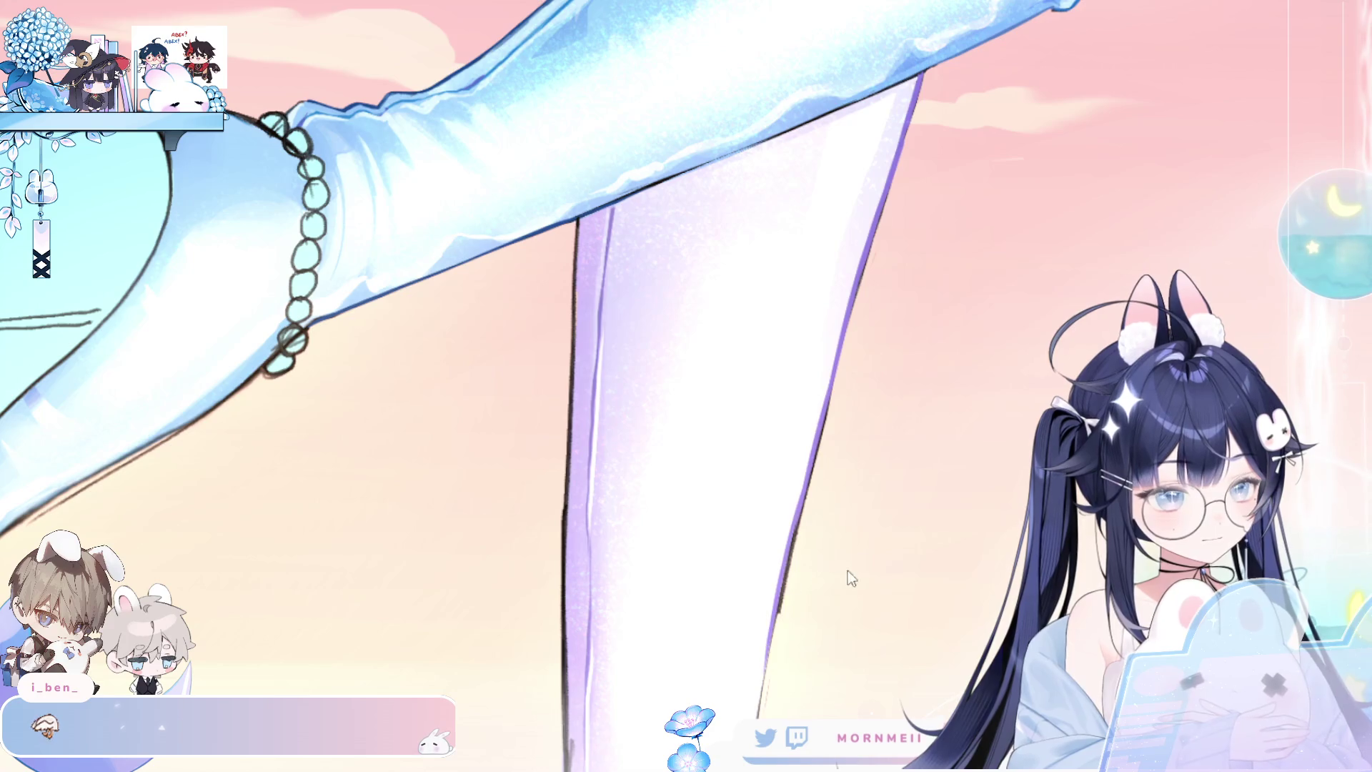
{"action": "scroll", "coordinate": [858, 564], "scroll_direction": "down", "scroll_amount": 2}
{"action": "scroll", "coordinate": [863, 562], "scroll_direction": "down", "scroll_amount": 2}
{"action": "left_click_drag", "start_coordinate": [851, 211], "coordinate": [765, 672]}
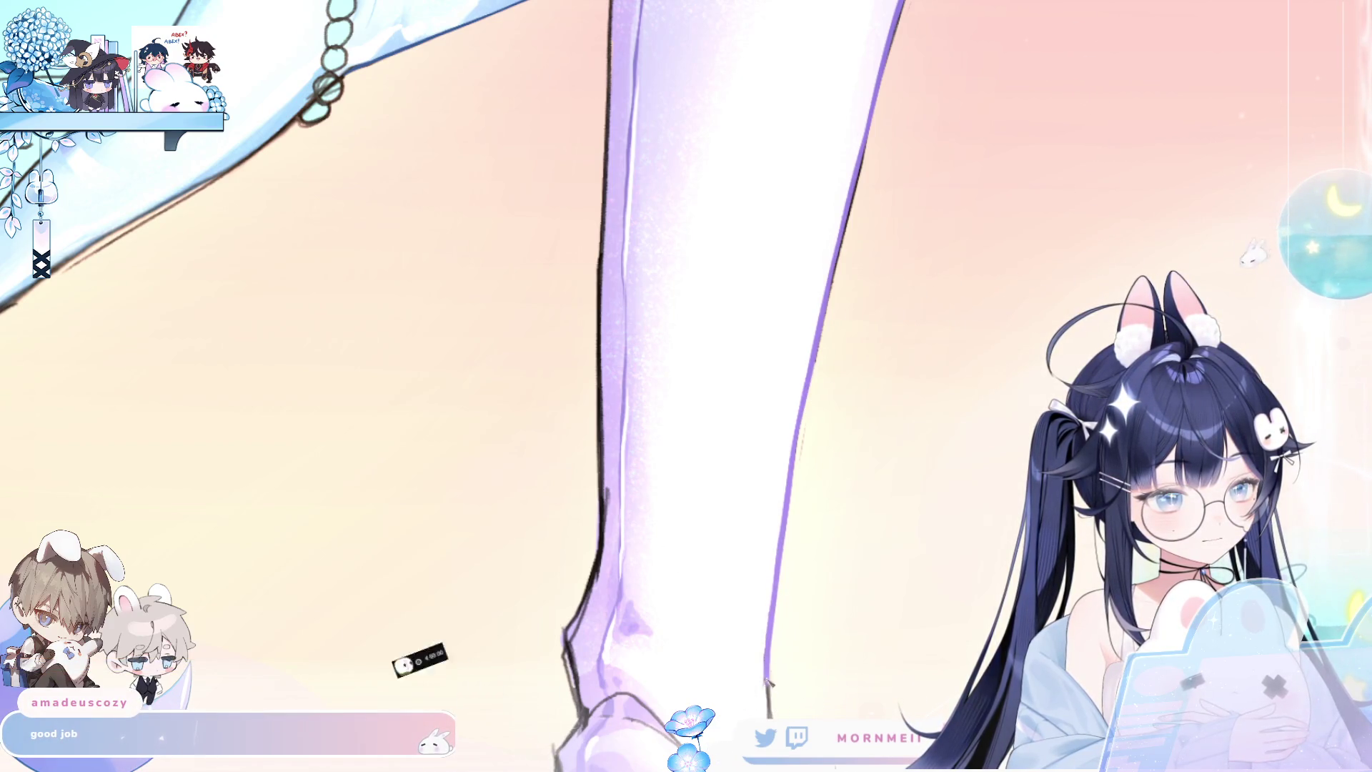
Extend the purple outline down the leg, then lighten it toward the ankle with soft strokes.
{"action": "left_click_drag", "start_coordinate": [770, 635], "coordinate": [767, 697]}
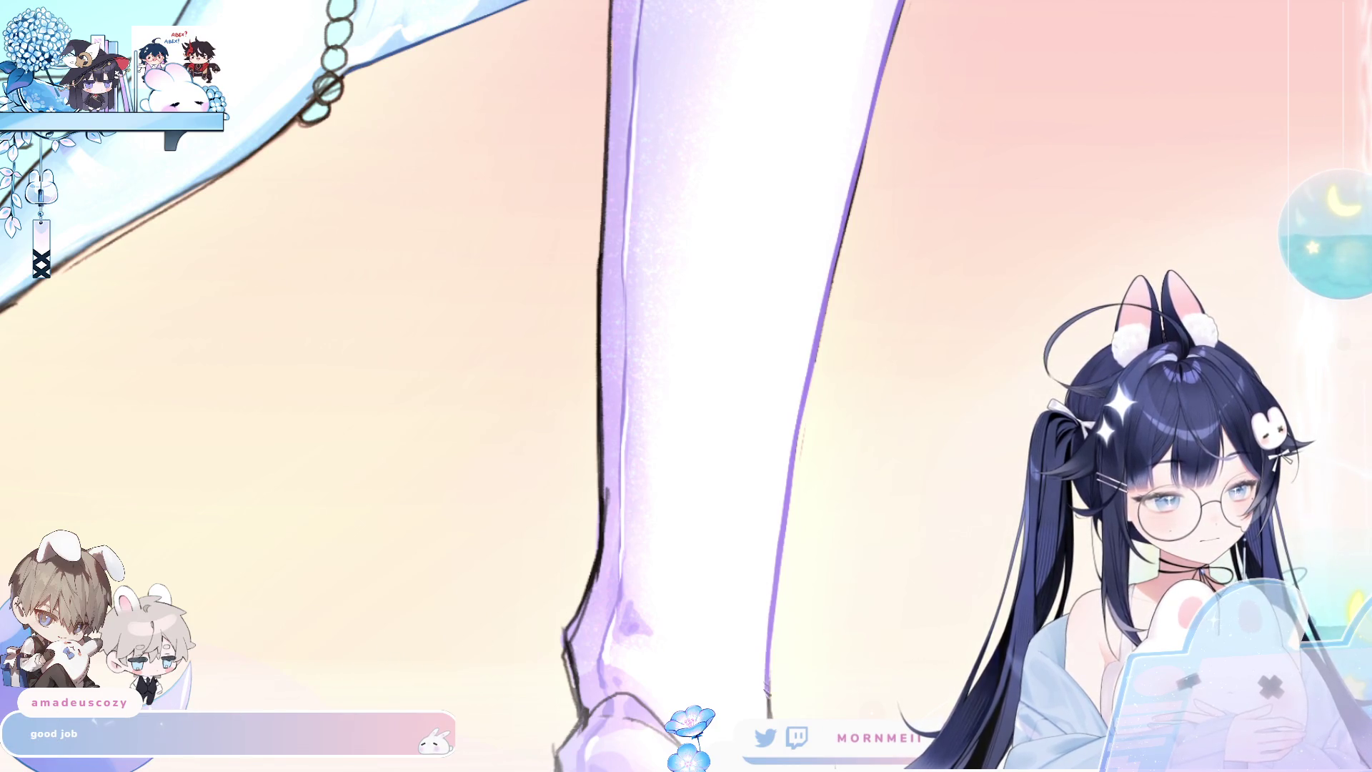
{"action": "scroll", "coordinate": [875, 446], "scroll_direction": "down", "scroll_amount": 5}
{"action": "scroll", "coordinate": [658, 386], "scroll_direction": "up", "scroll_amount": 3}
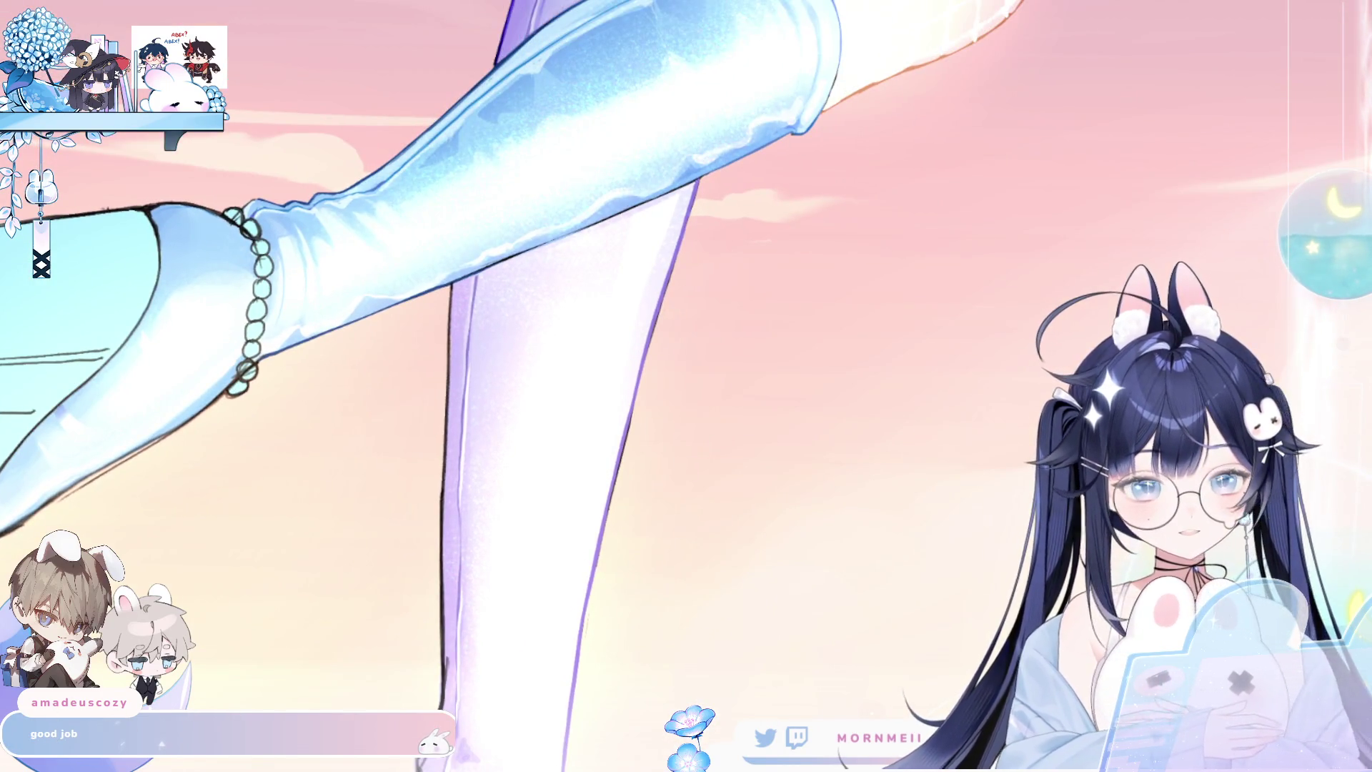
{"action": "left_click", "coordinate": [683, 203]}
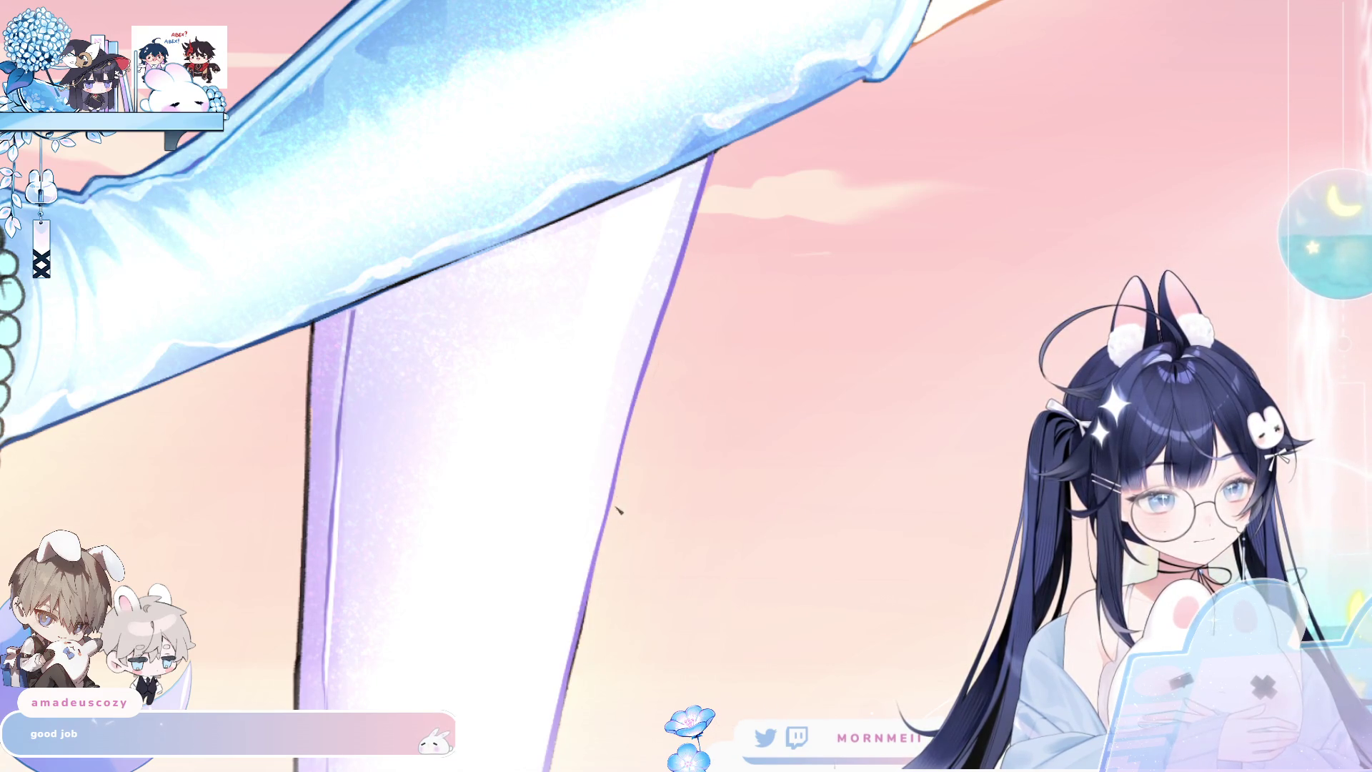
{"action": "left_click_drag", "start_coordinate": [606, 665], "coordinate": [683, 372]}
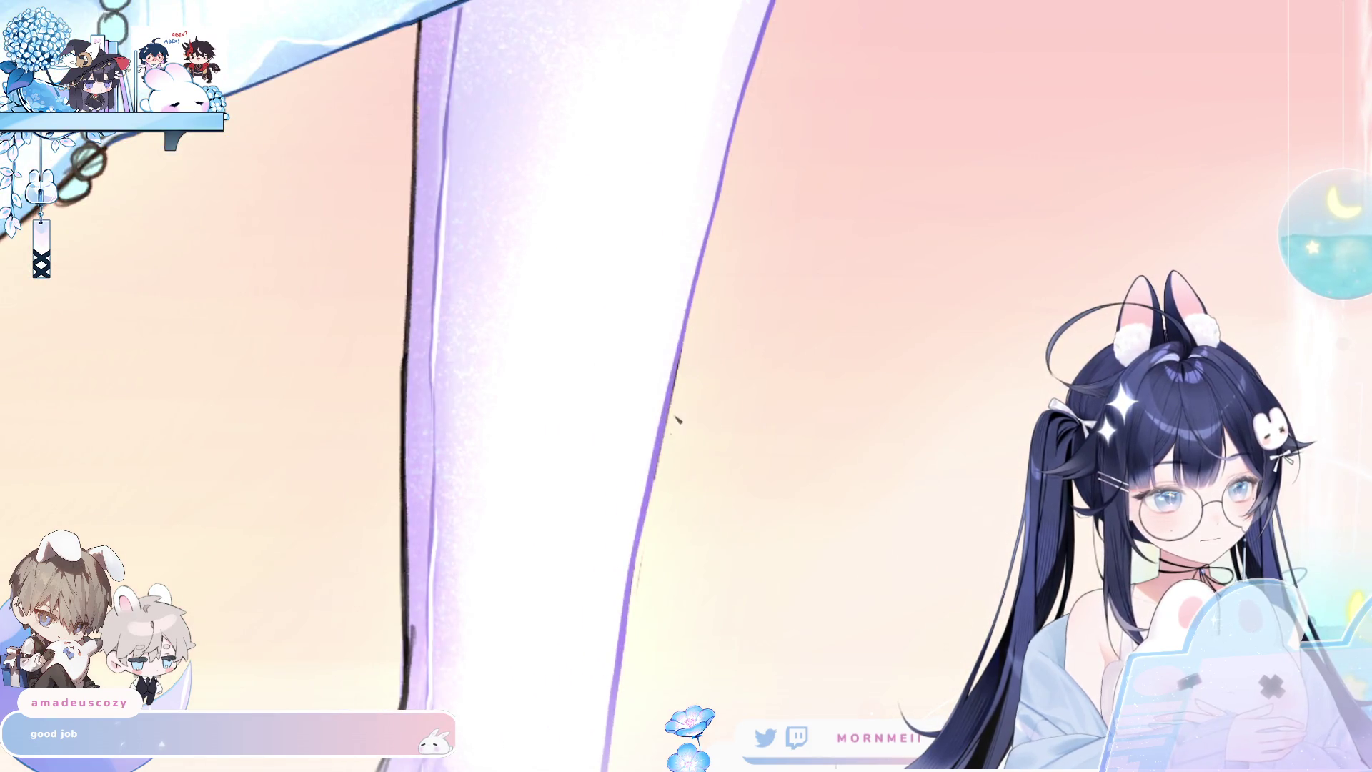
{"action": "left_click_drag", "start_coordinate": [692, 318], "coordinate": [650, 541]}
{"action": "left_click_drag", "start_coordinate": [662, 468], "coordinate": [637, 598]}
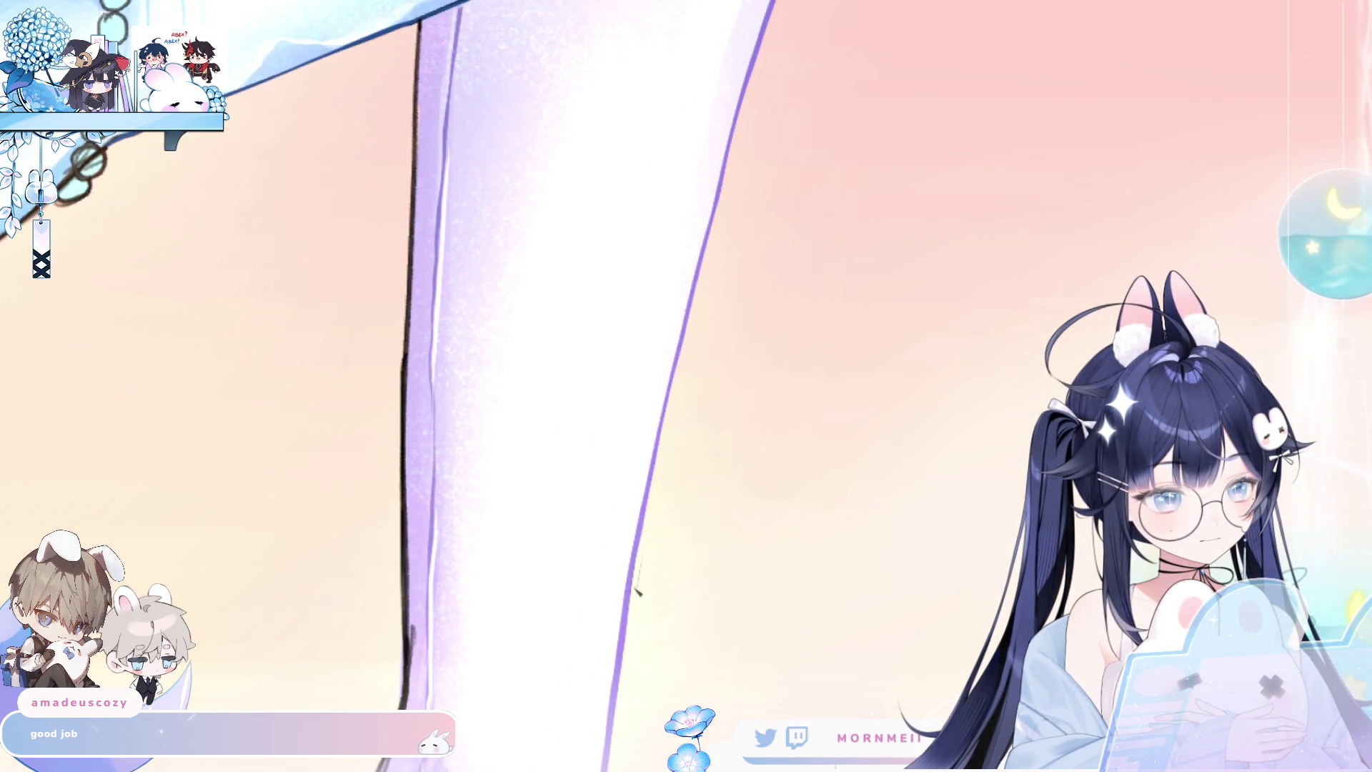
{"action": "left_click_drag", "start_coordinate": [684, 686], "coordinate": [679, 393]}
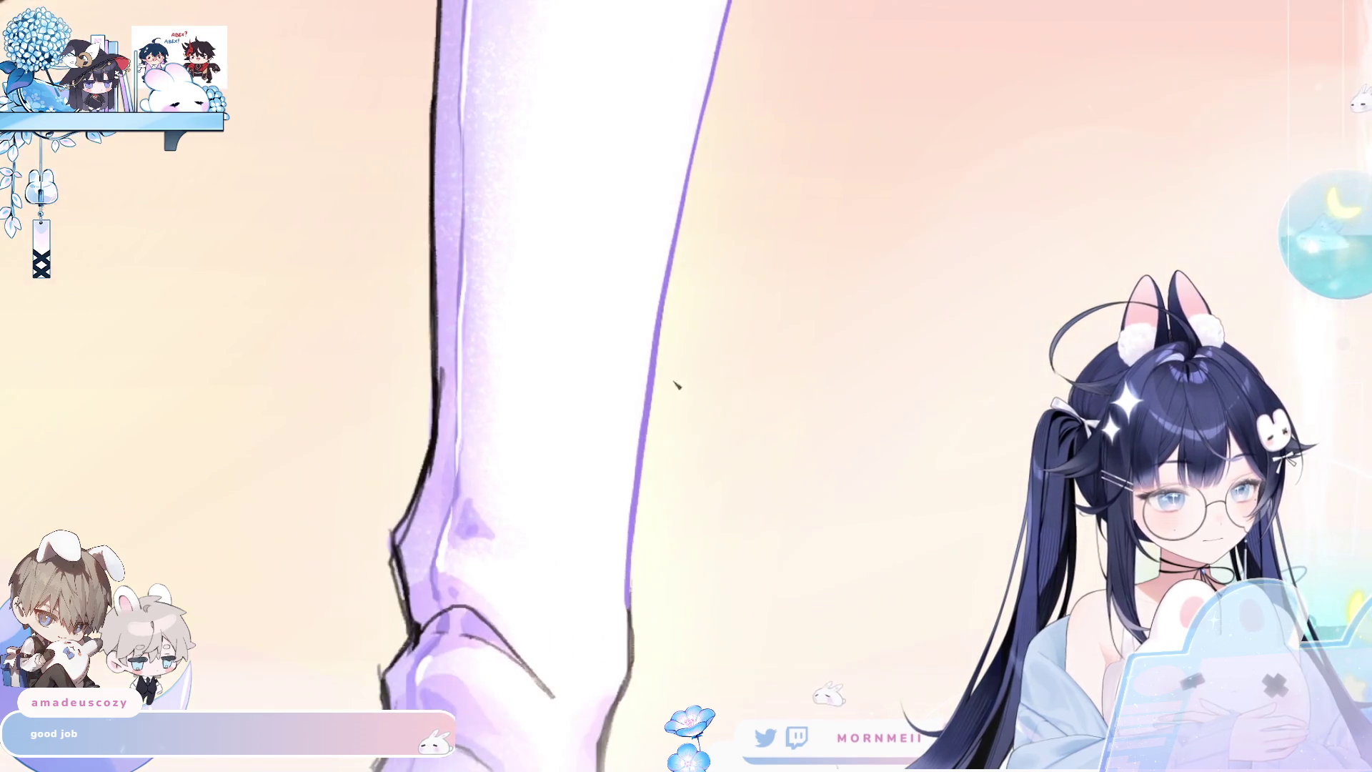
{"action": "mouse_move", "coordinate": [668, 304]}
{"action": "left_mouse_down"}
{"action": "mouse_move", "coordinate": [639, 571]}
{"action": "mouse_move", "coordinate": [646, 640]}
{"action": "left_mouse_up"}
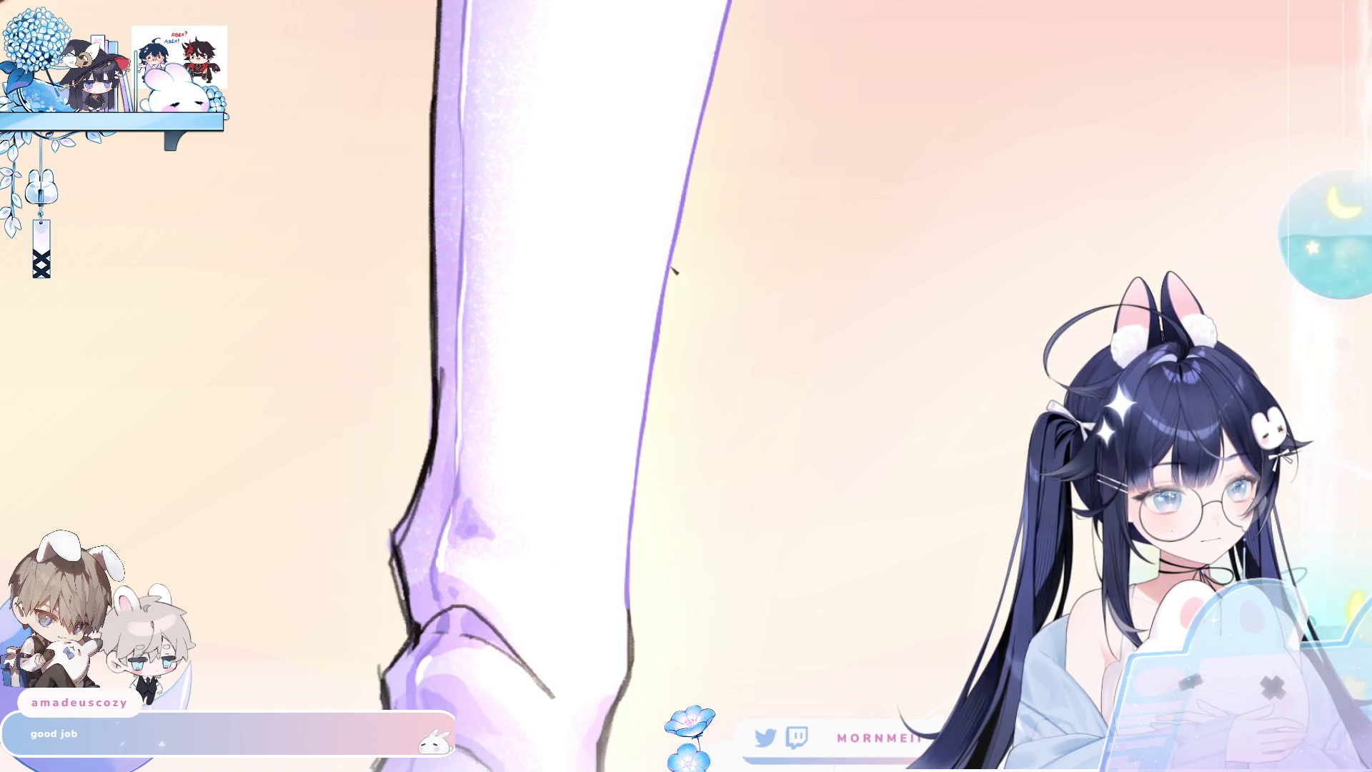
{"action": "scroll", "coordinate": [763, 331], "scroll_direction": "down", "scroll_amount": 5}
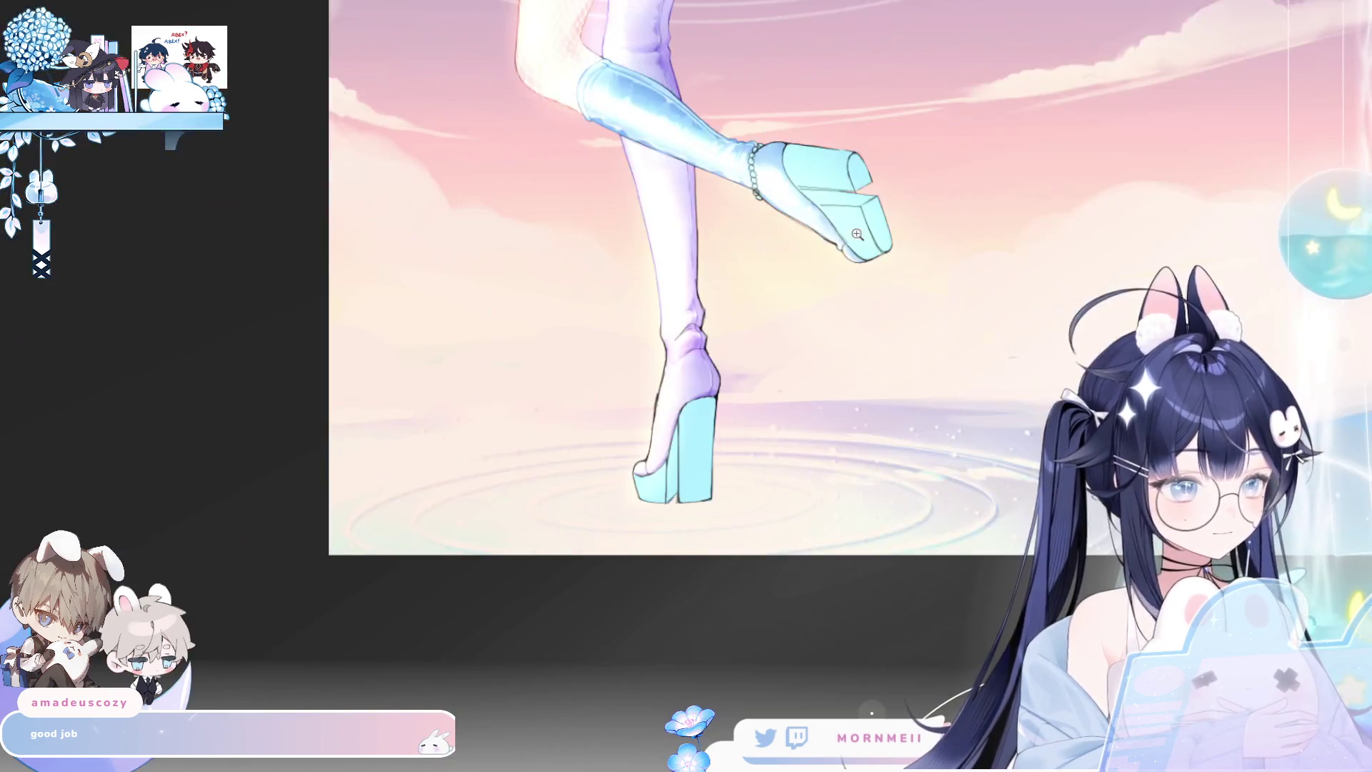
Inspect the boot, ankle beads and sleeve, mirroring the canvas to check the drawing.
{"action": "scroll", "coordinate": [744, 338], "scroll_direction": "up", "scroll_amount": 2}
{"action": "scroll", "coordinate": [744, 339], "scroll_direction": "down", "scroll_amount": 1}
{"action": "scroll", "coordinate": [736, 186], "scroll_direction": "up", "scroll_amount": 5}
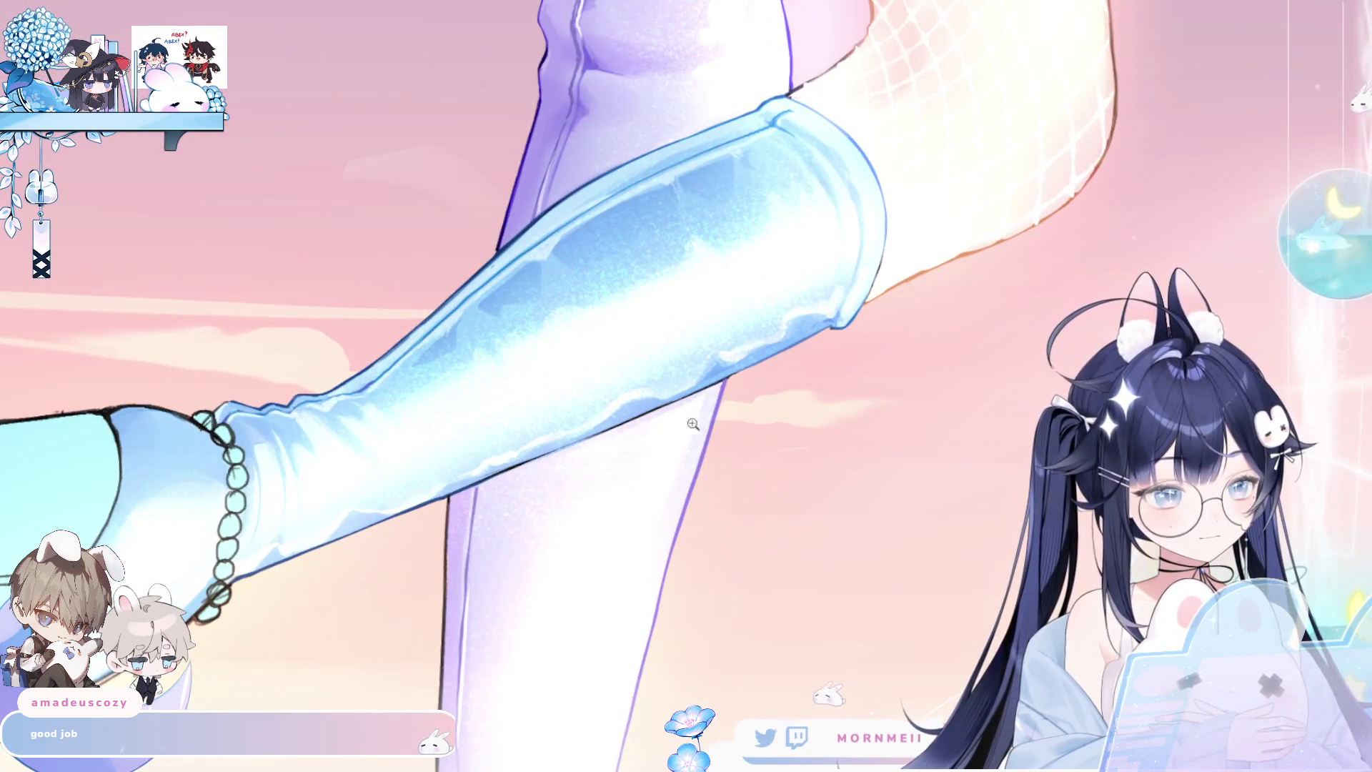
{"action": "scroll", "coordinate": [513, 136], "scroll_direction": "up", "scroll_amount": 2}
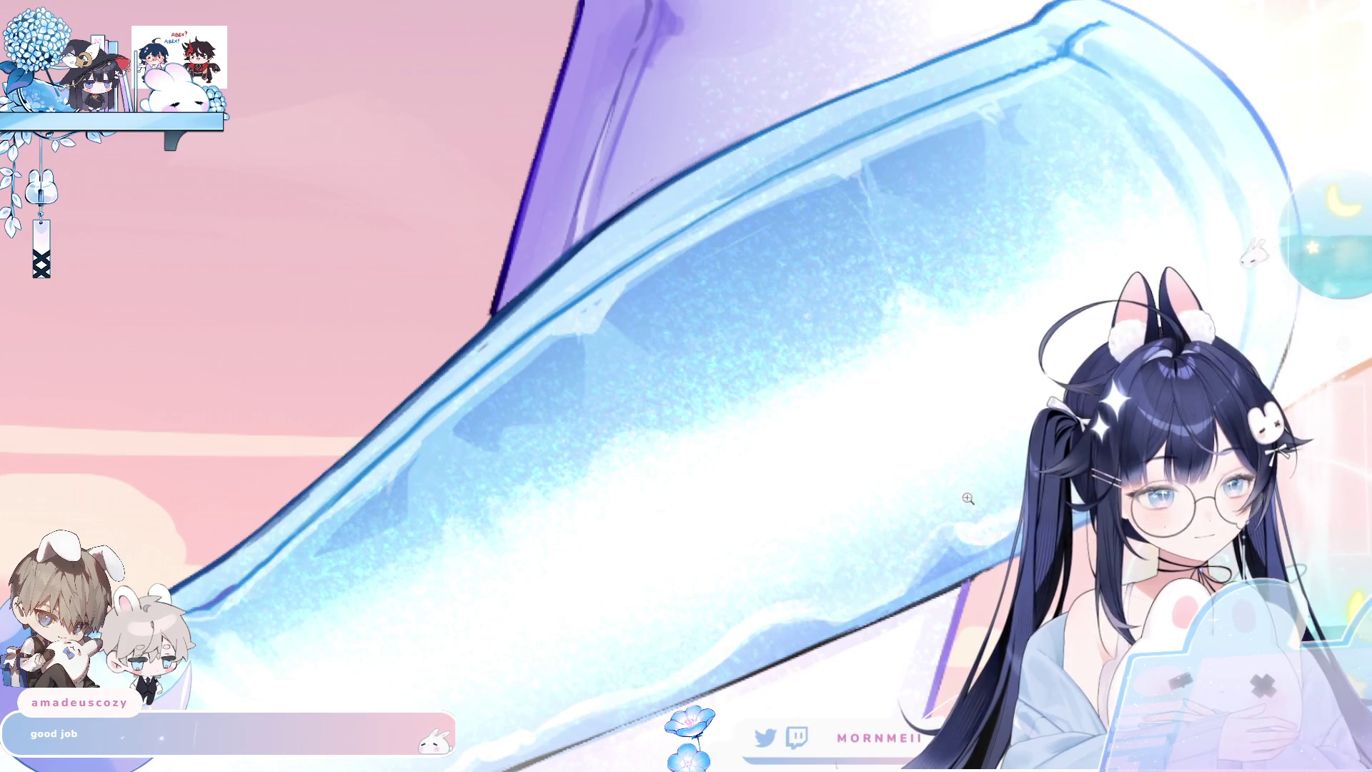
{"action": "scroll", "coordinate": [978, 496], "scroll_direction": "down", "scroll_amount": 3}
{"action": "scroll", "coordinate": [978, 391], "scroll_direction": "up", "scroll_amount": 3}
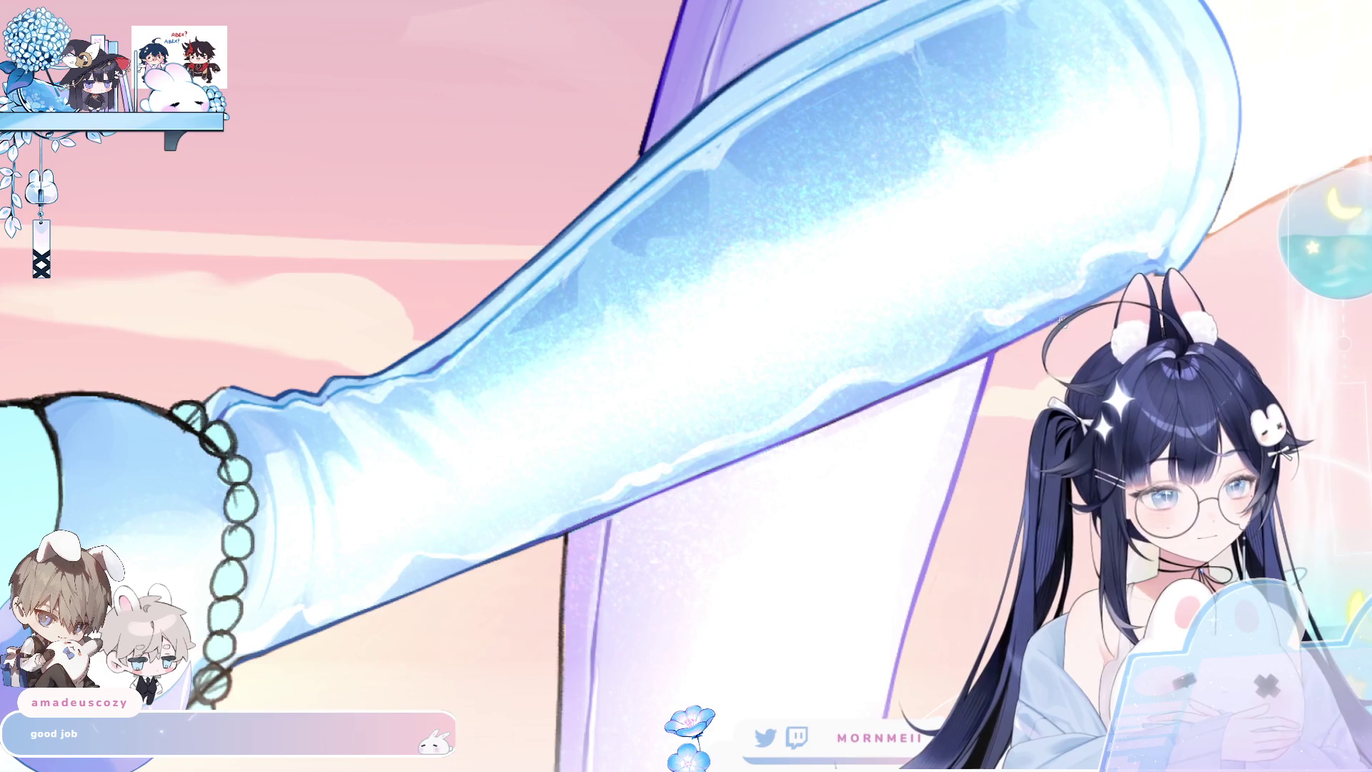
{"action": "left_click_drag", "start_coordinate": [854, 401], "coordinate": [726, 441]}
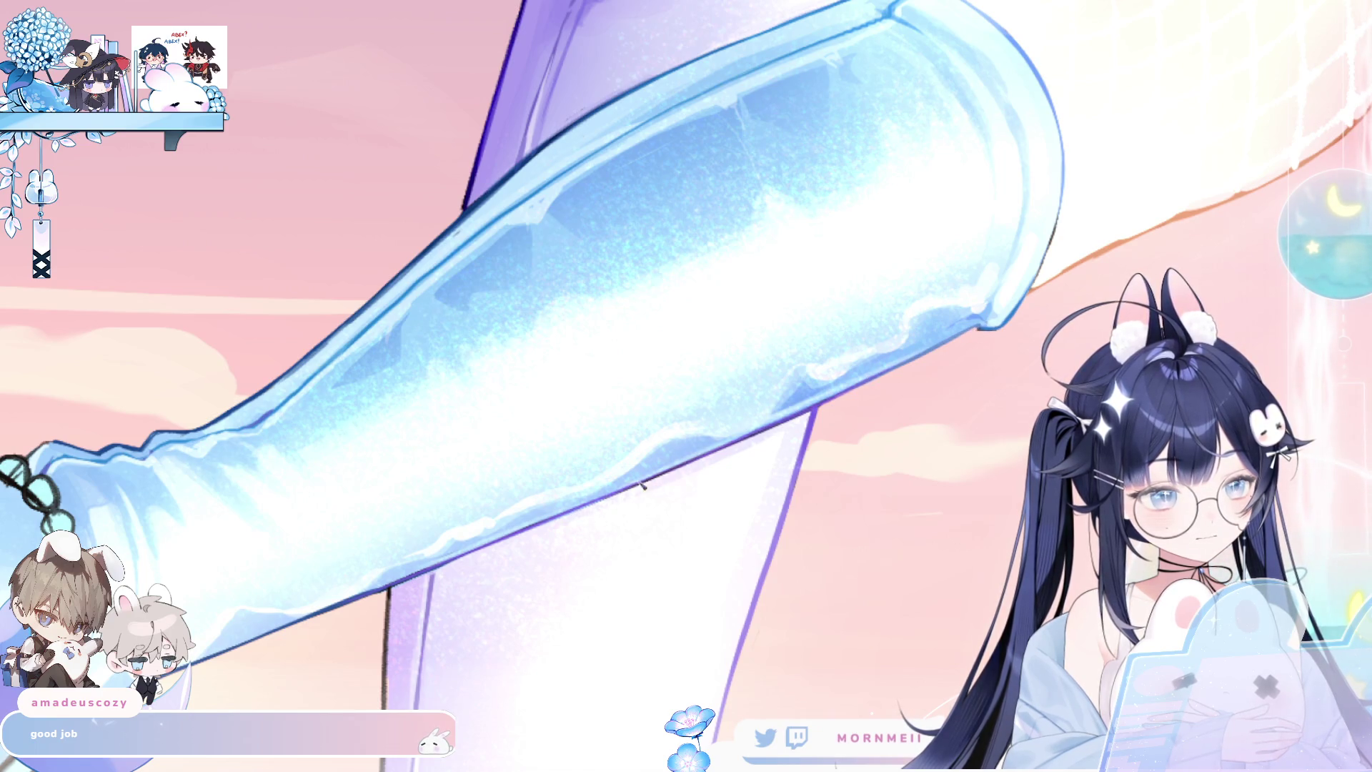
{"action": "left_click_drag", "start_coordinate": [478, 592], "coordinate": [677, 279]}
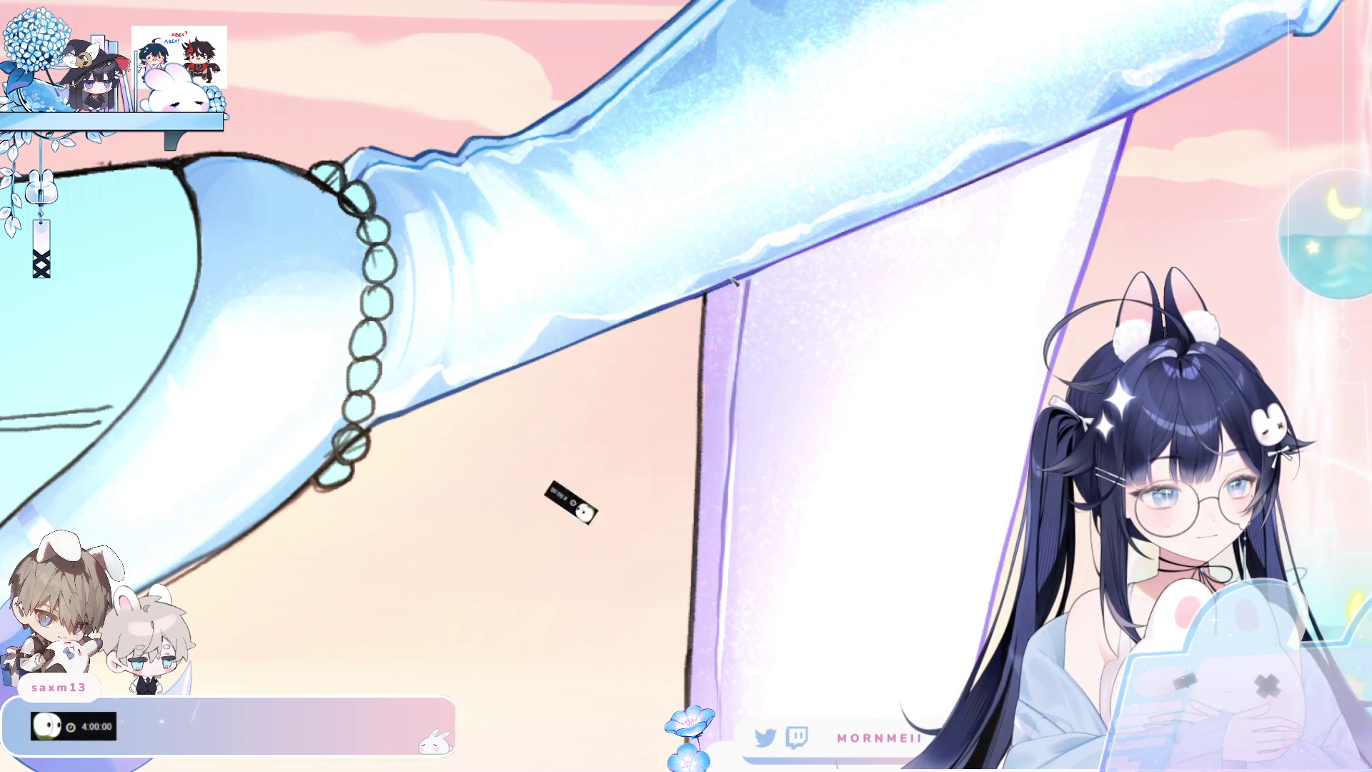
{"action": "scroll", "coordinate": [629, 319], "scroll_direction": "down", "scroll_amount": 5}
{"action": "key", "text": "h"}
{"action": "key", "text": "h"}
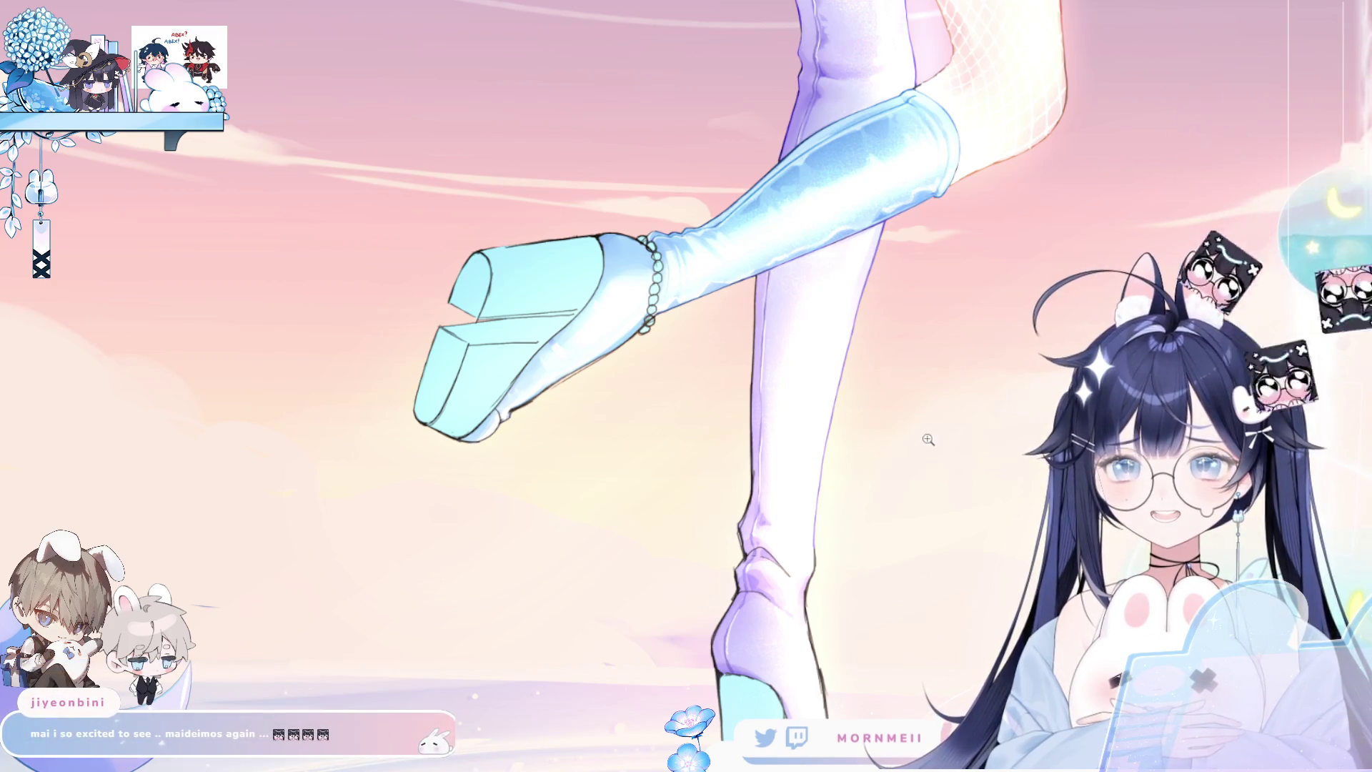
{"action": "key", "text": "h"}
{"action": "key", "text": "h"}
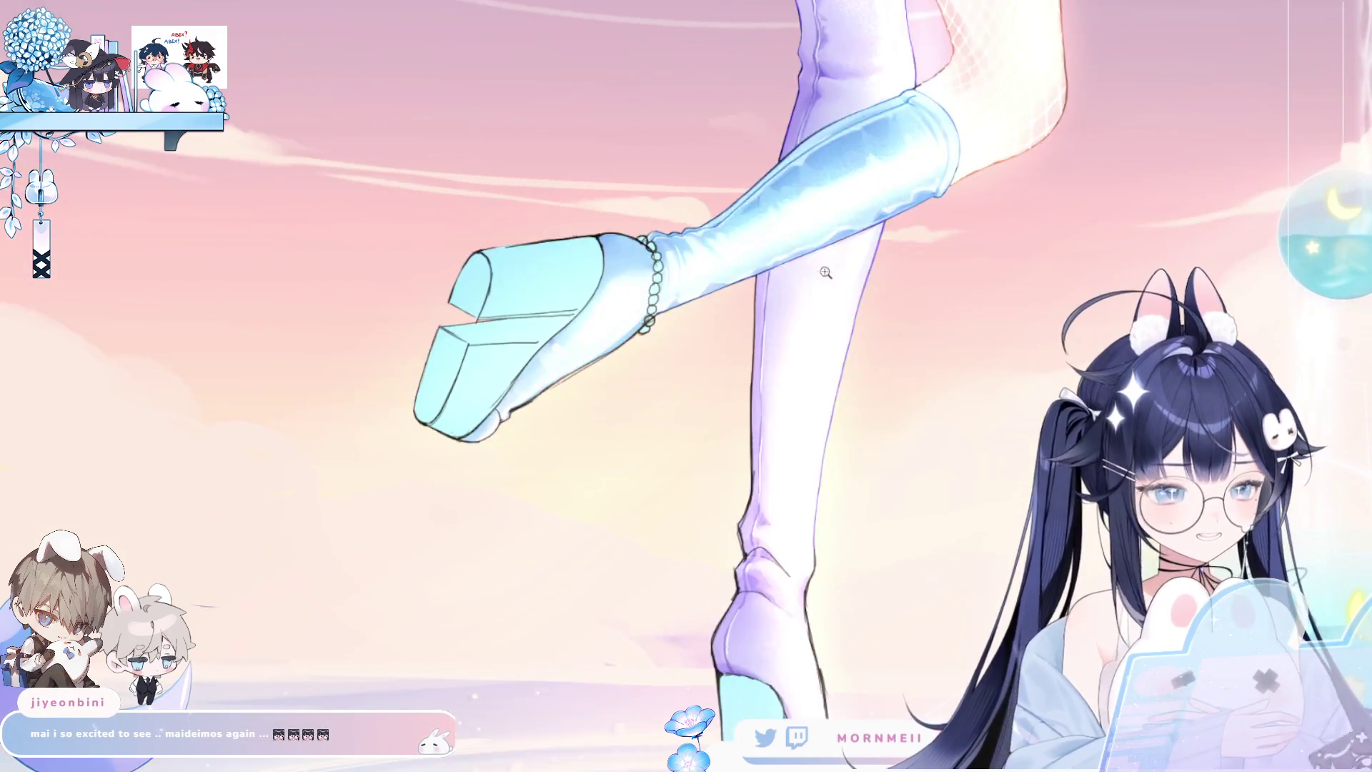
{"action": "scroll", "coordinate": [743, 282], "scroll_direction": "up", "scroll_amount": 4}
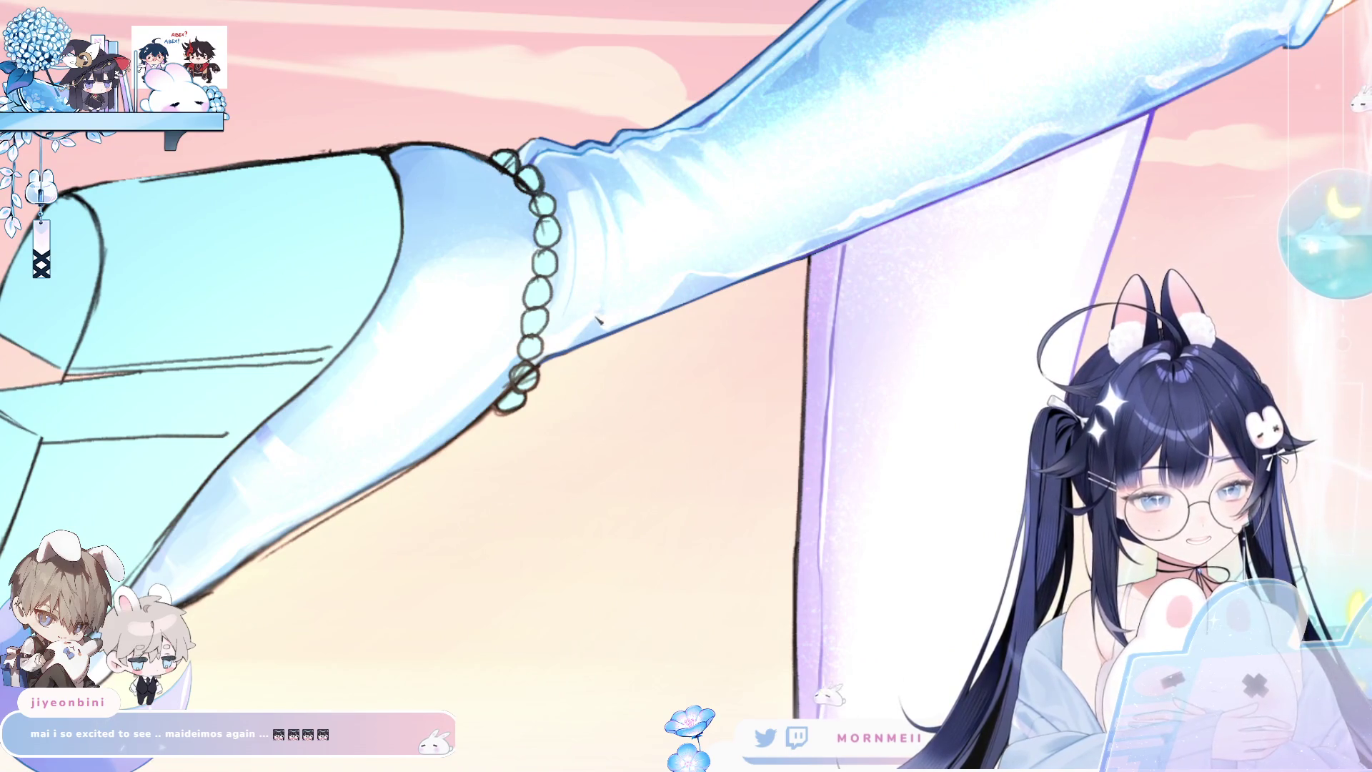
{"action": "scroll", "coordinate": [578, 330], "scroll_direction": "down", "scroll_amount": 5}
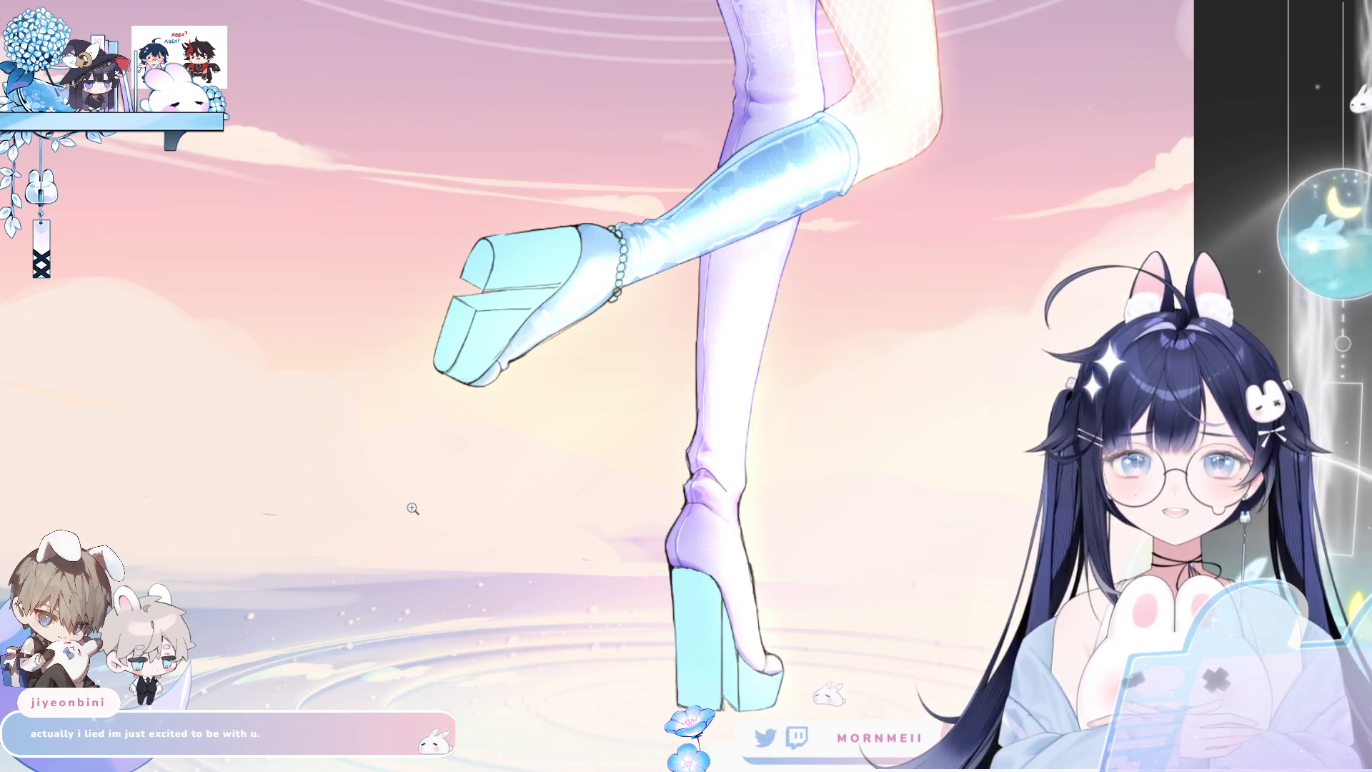
Zoom in on the boot and trace its top outline in dark blue.
{"action": "left_click", "coordinate": [647, 200]}
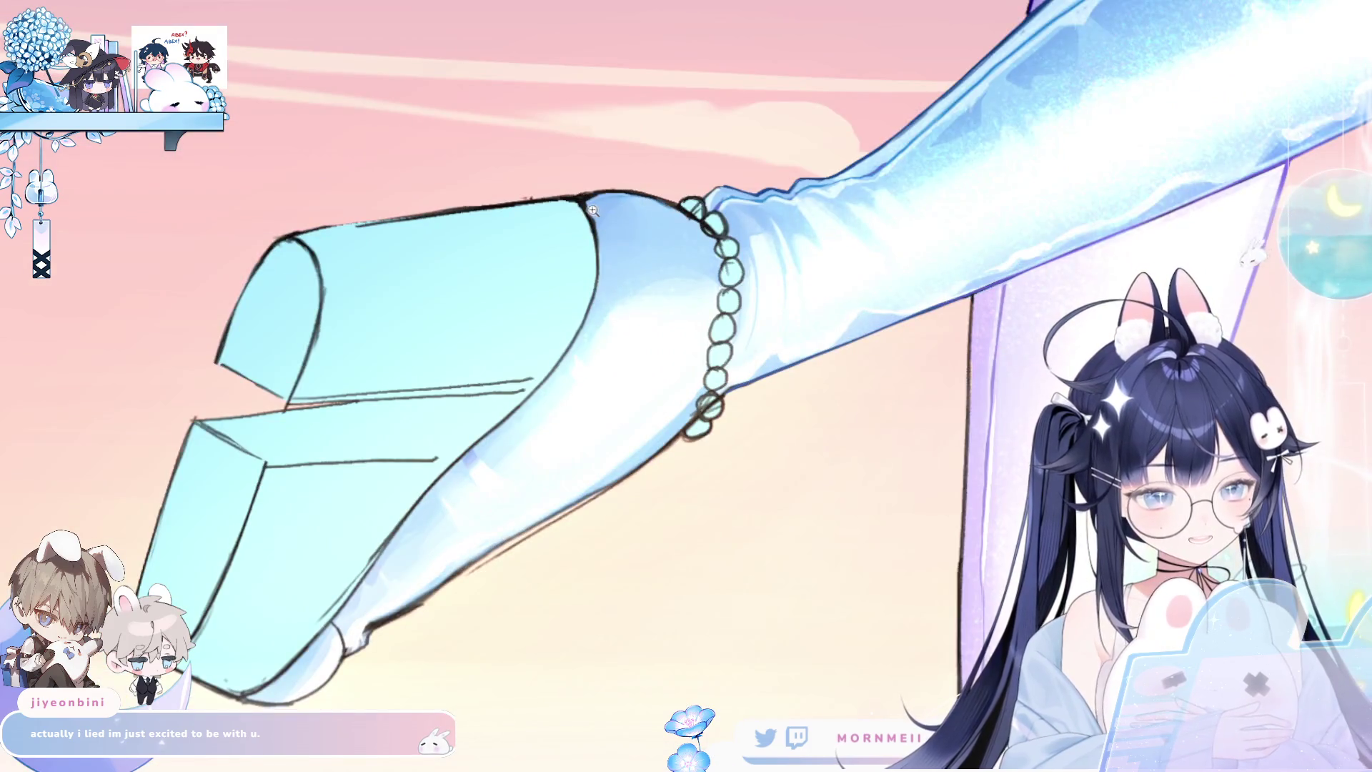
{"action": "key", "text": "h"}
{"action": "left_click", "coordinate": [772, 224]}
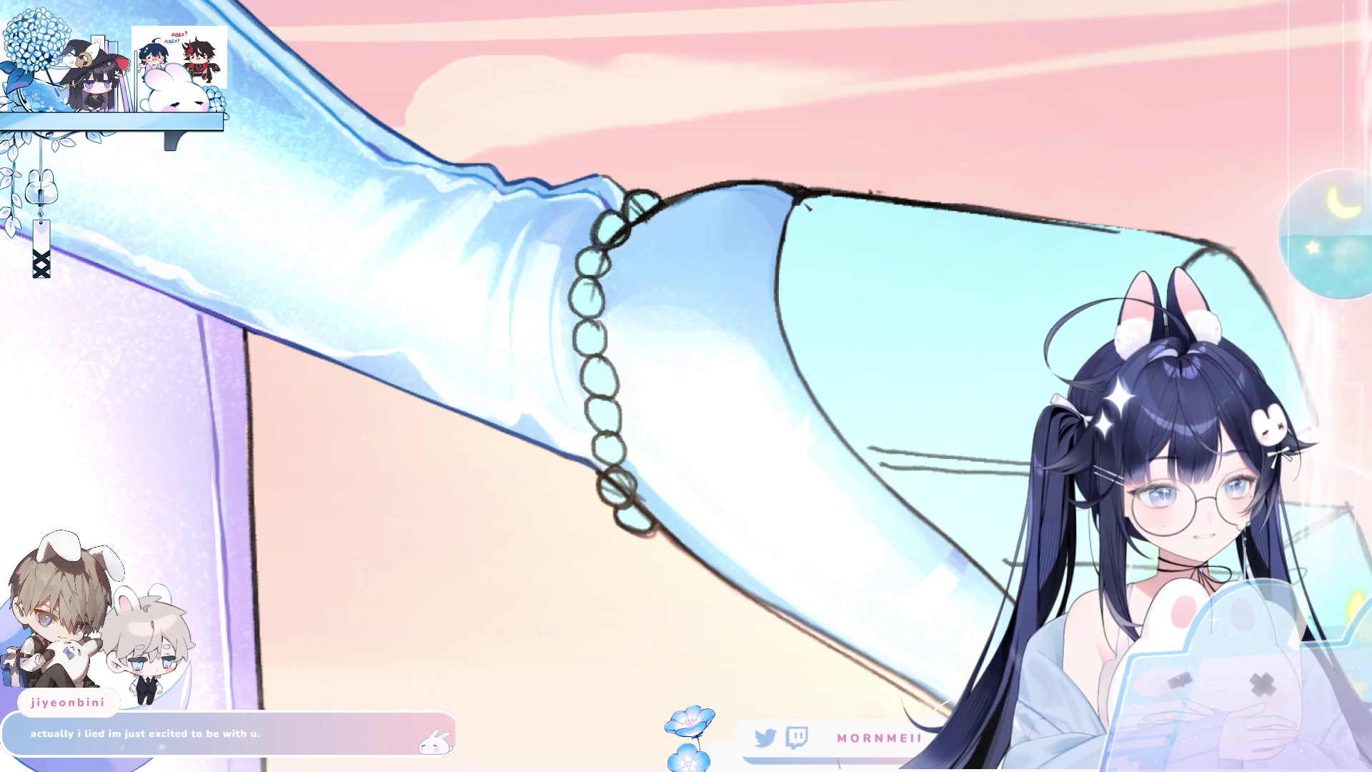
{"action": "key", "text": "h"}
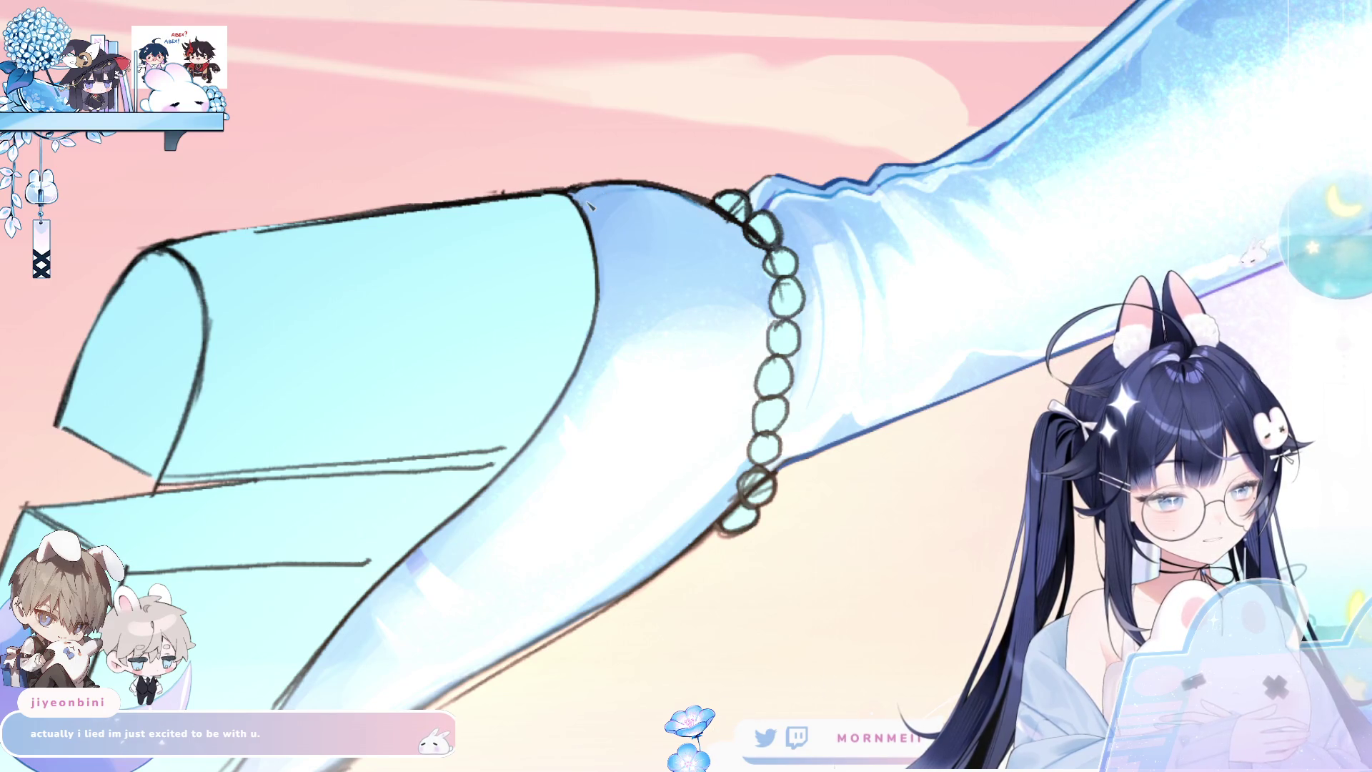
{"action": "key", "text": "h"}
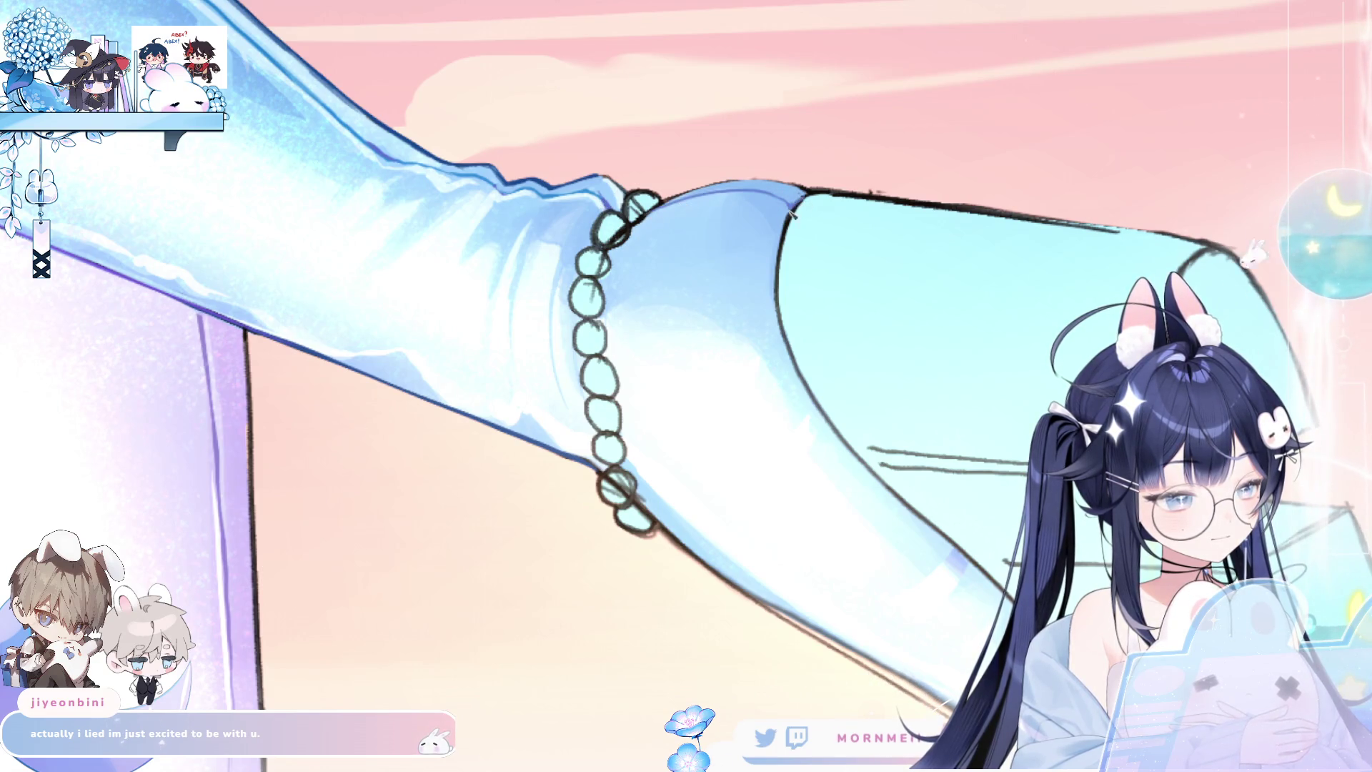
{"action": "left_click_drag", "start_coordinate": [656, 203], "coordinate": [797, 188]}
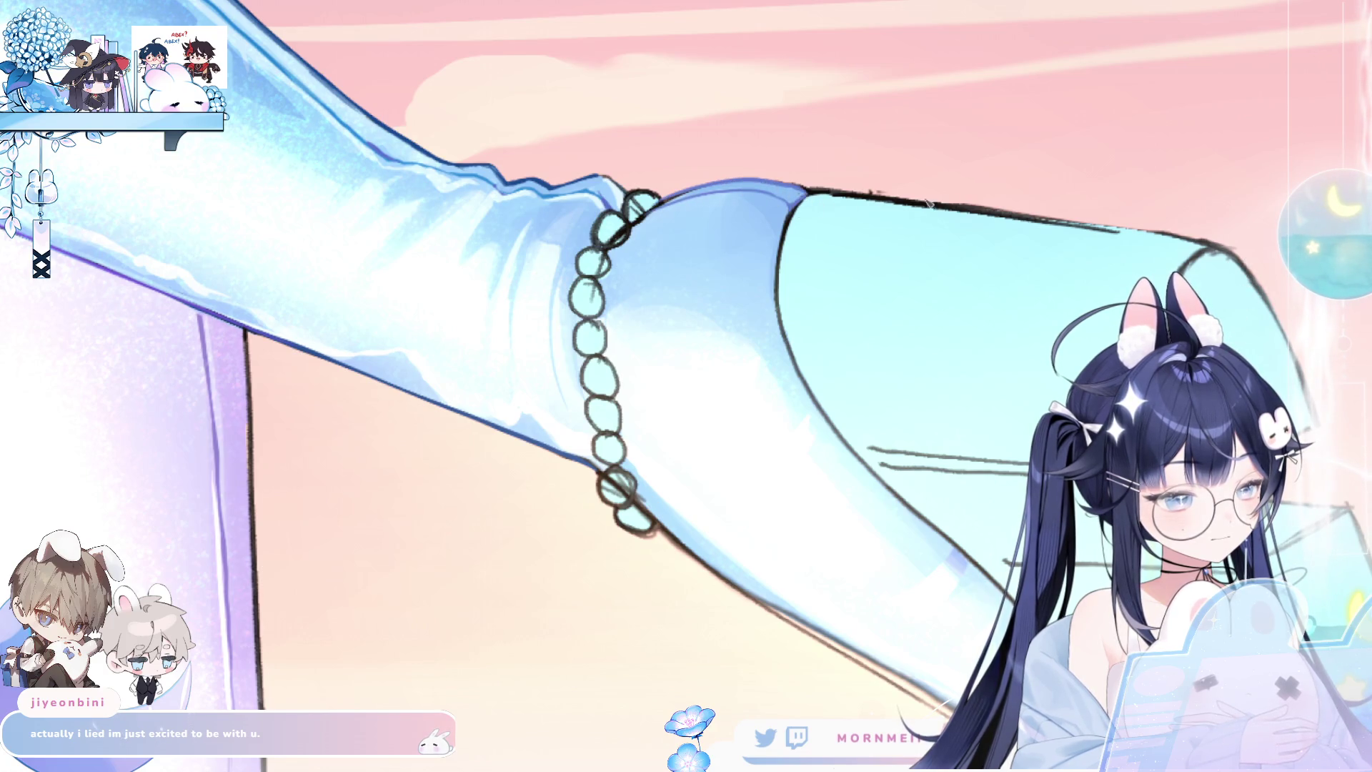
{"action": "left_click_drag", "start_coordinate": [672, 204], "coordinate": [811, 190]}
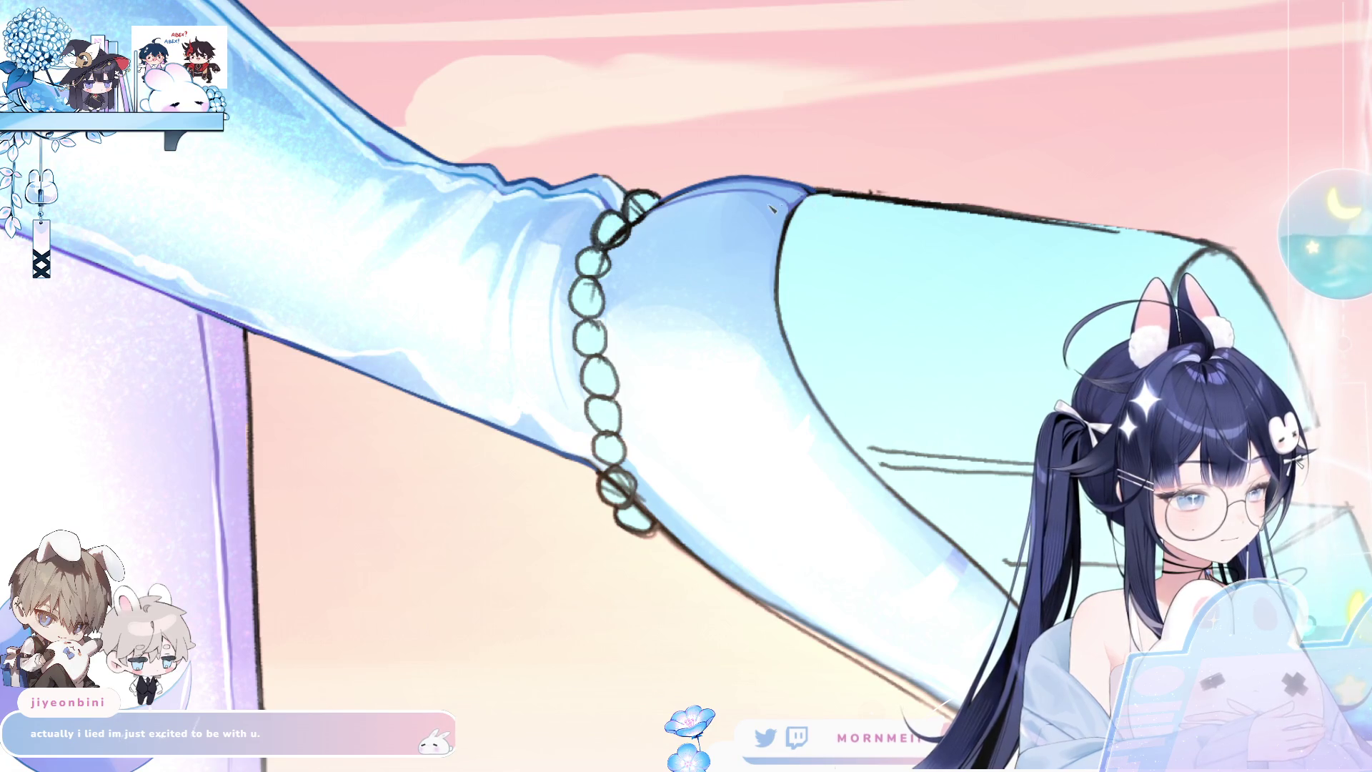
Check the redrawn outline unmirrored and frame the boot and anklet in view.
{"action": "key", "text": "h"}
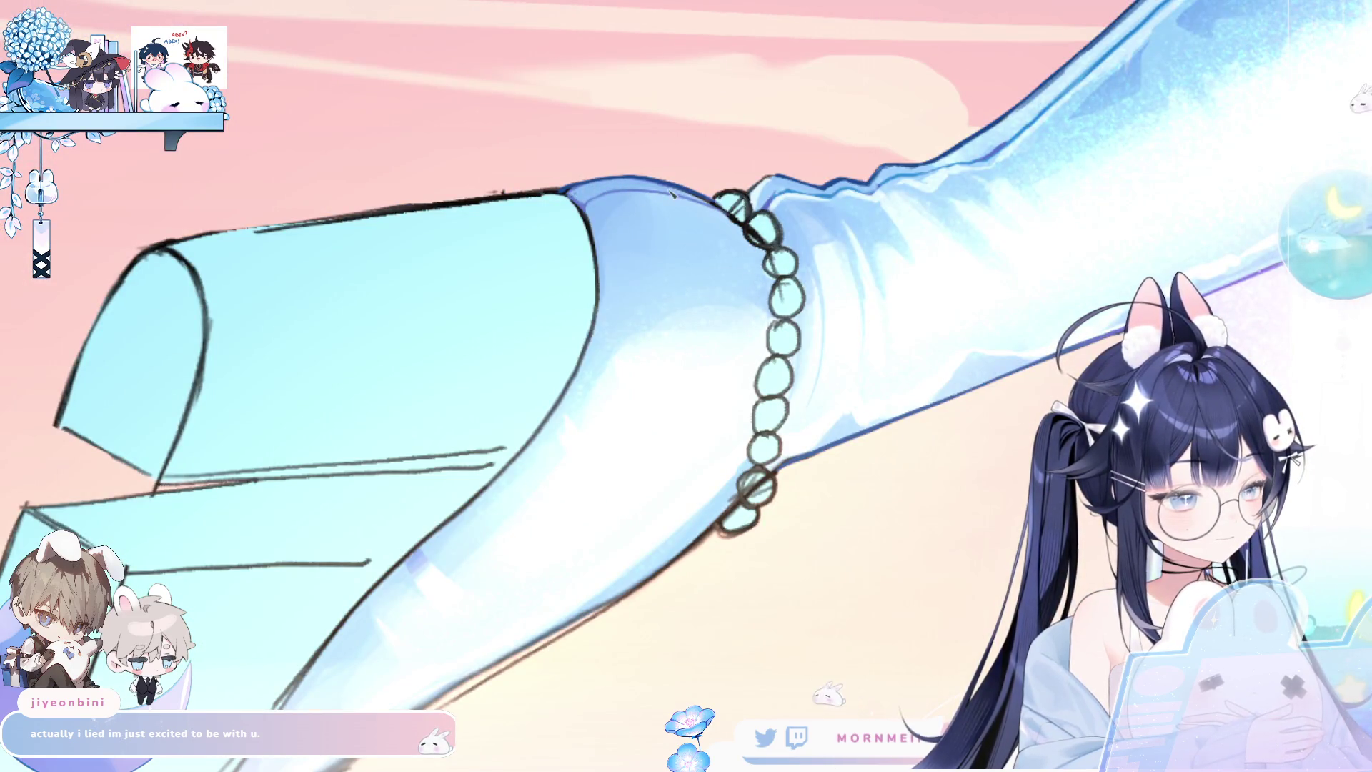
{"action": "scroll", "coordinate": [661, 191], "scroll_direction": "down", "scroll_amount": 5}
{"action": "scroll", "coordinate": [735, 215], "scroll_direction": "up", "scroll_amount": 7}
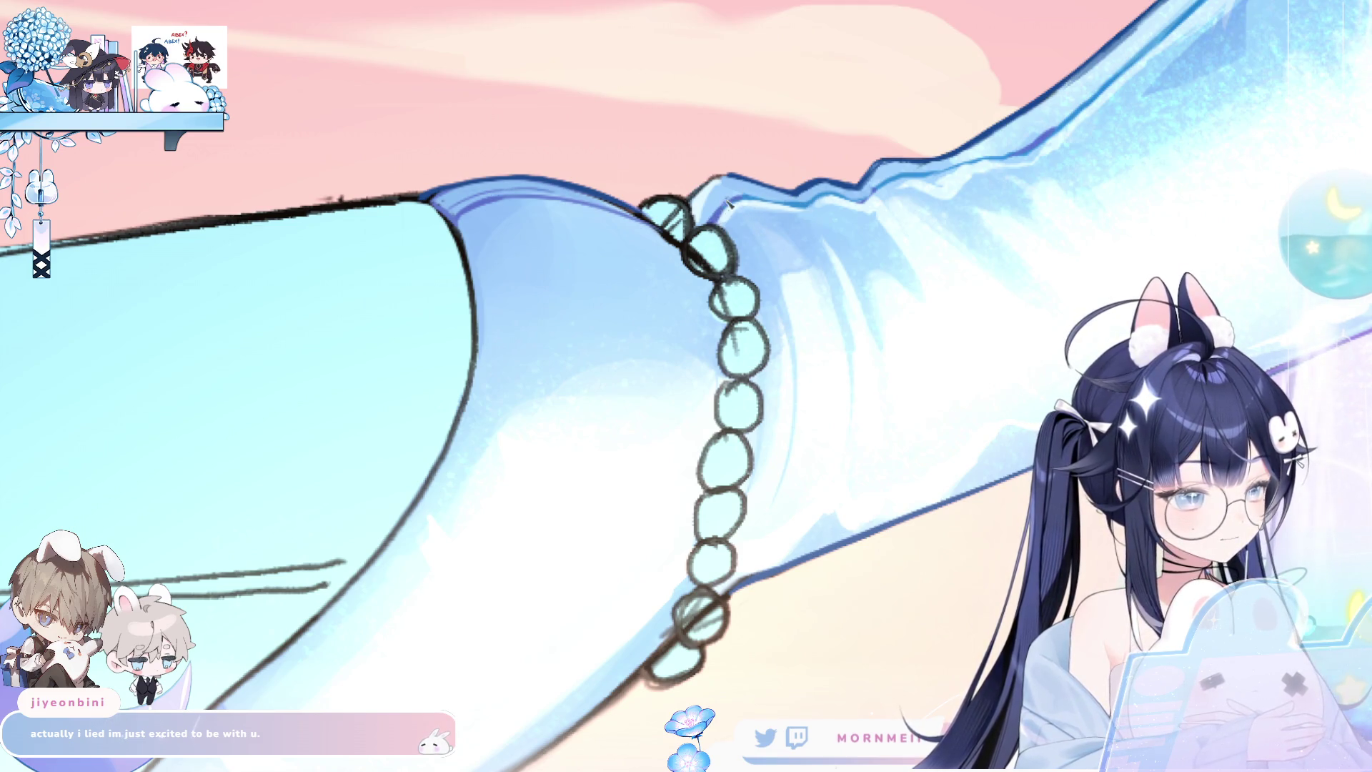
{"action": "scroll", "coordinate": [710, 221], "scroll_direction": "down", "scroll_amount": 5}
{"action": "scroll", "coordinate": [670, 192], "scroll_direction": "down", "scroll_amount": 2}
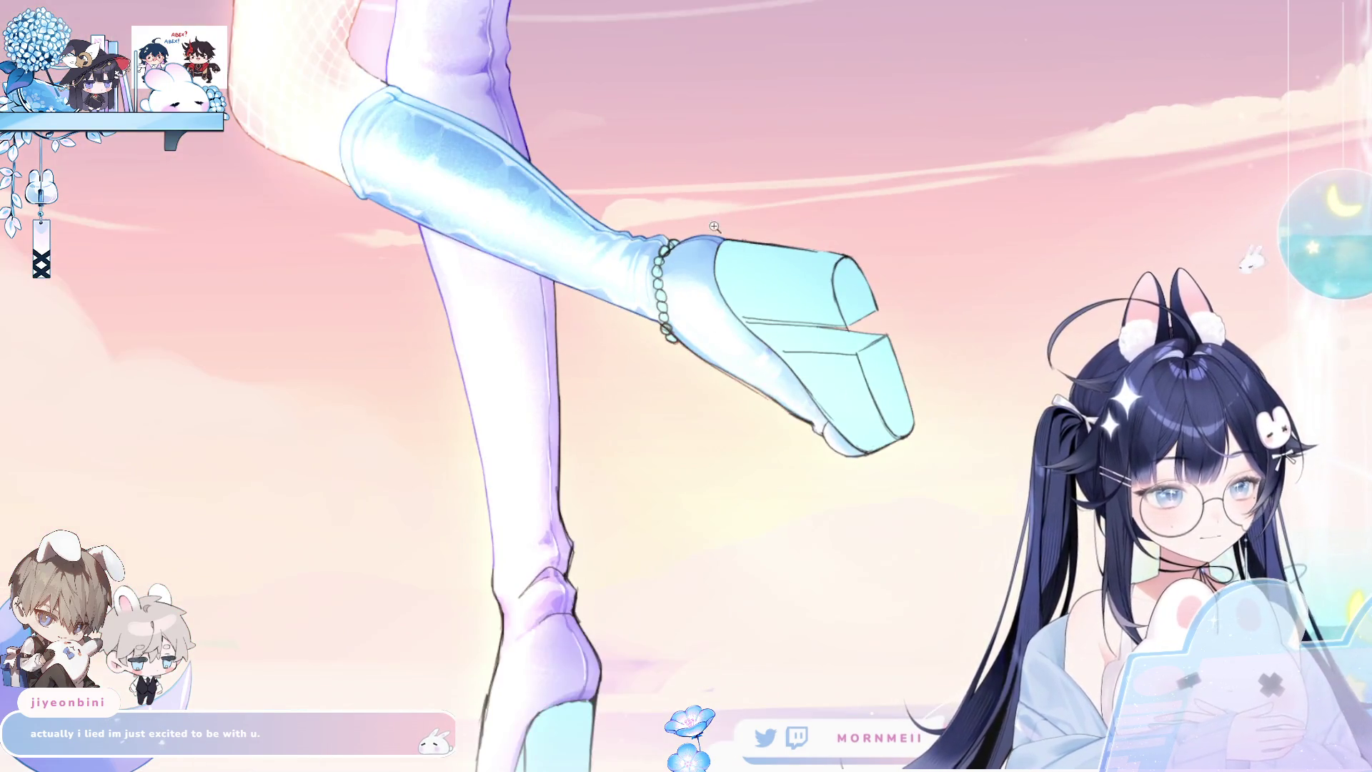
{"action": "scroll", "coordinate": [670, 193], "scroll_direction": "up", "scroll_amount": 6}
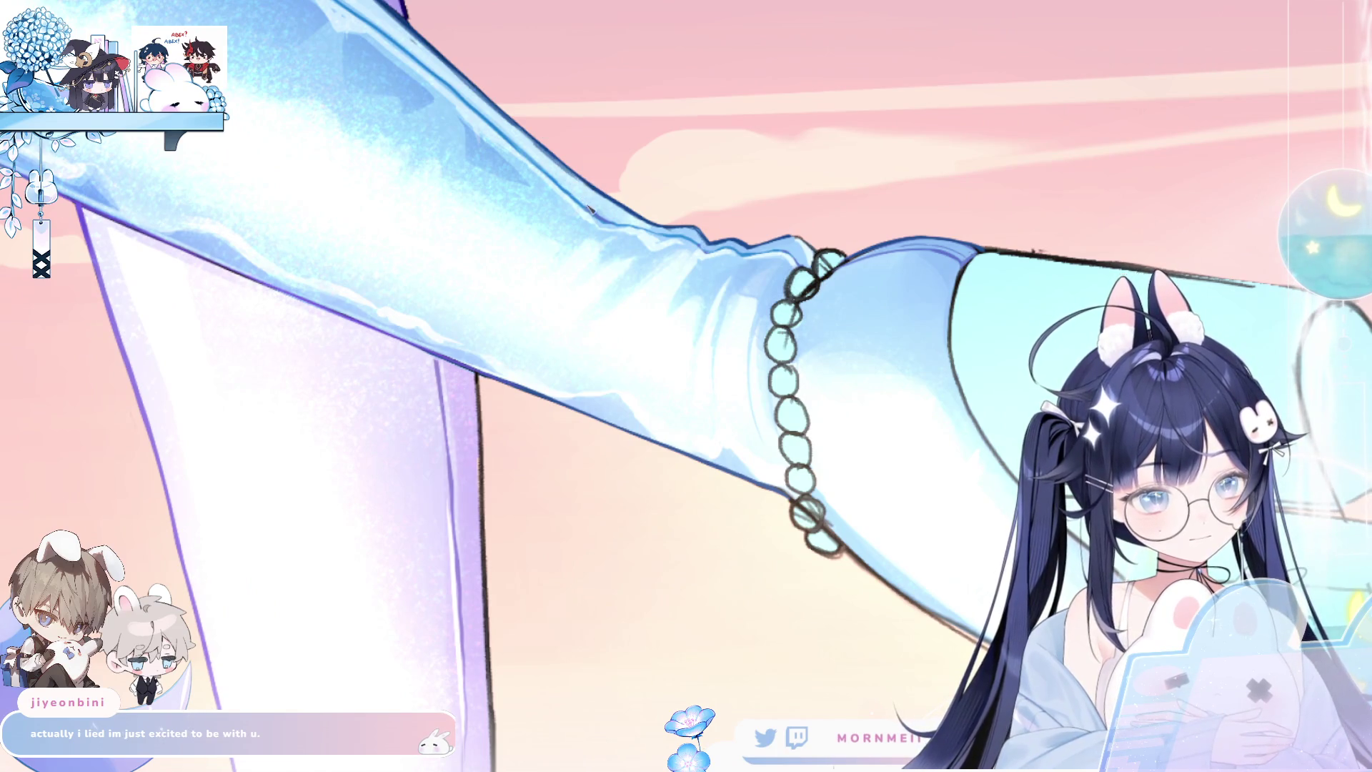
{"action": "scroll", "coordinate": [598, 212], "scroll_direction": "down", "scroll_amount": 2}
{"action": "scroll", "coordinate": [609, 458], "scroll_direction": "up", "scroll_amount": 4}
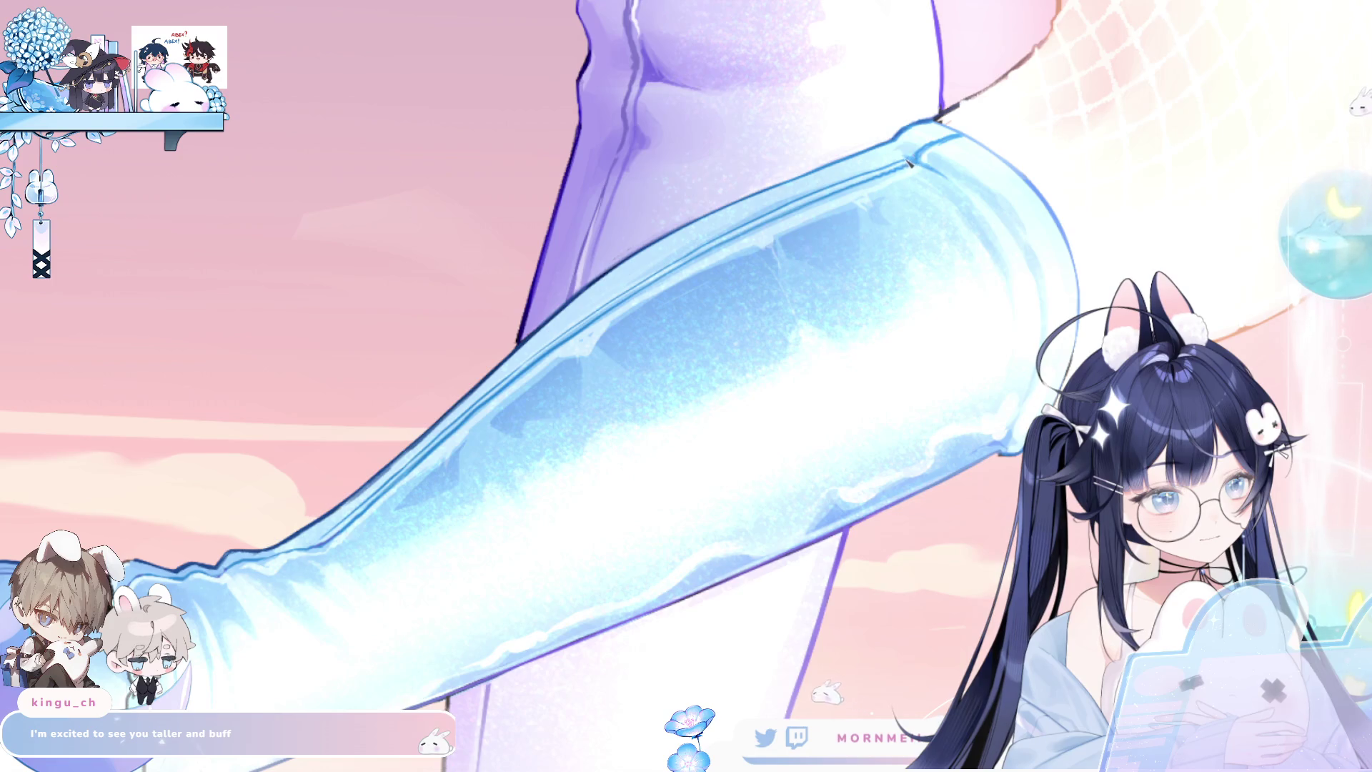
{"action": "left_click", "coordinate": [500, 509]}
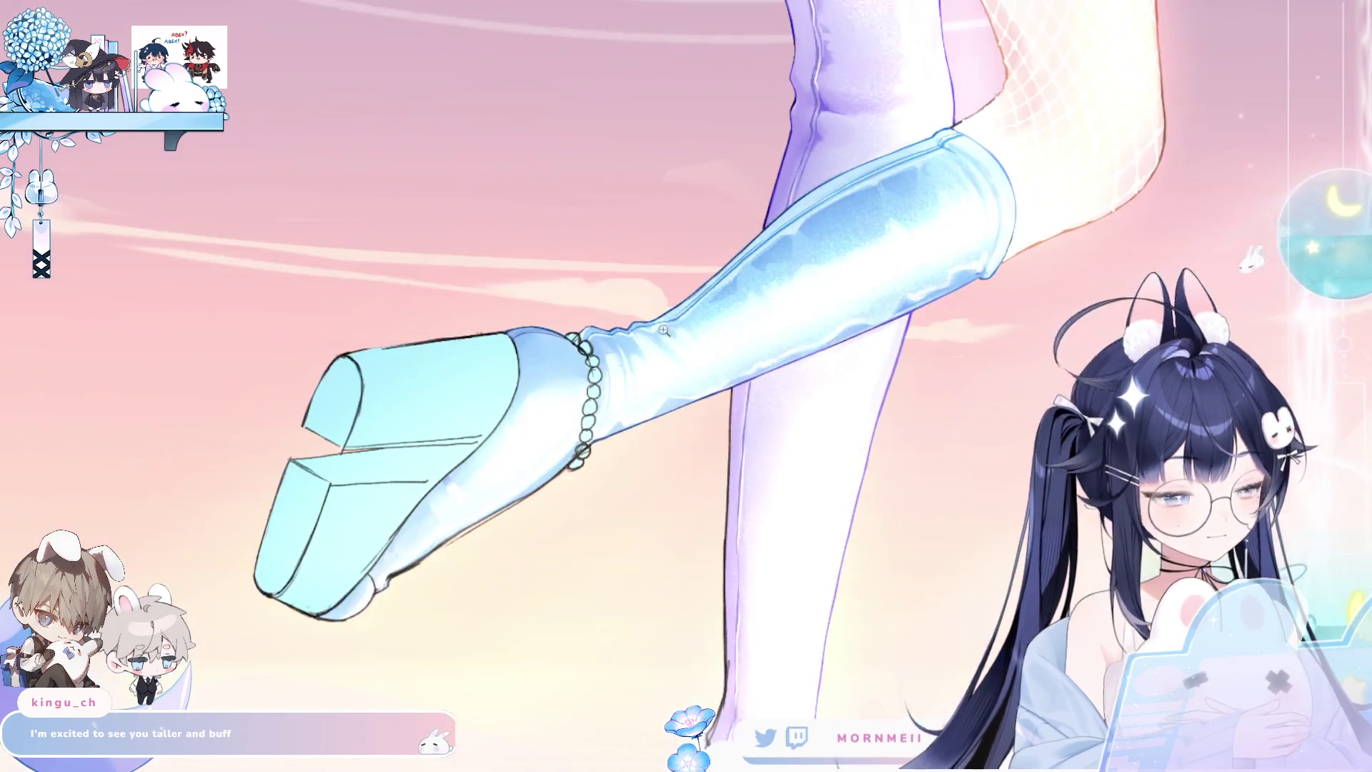
{"action": "scroll", "coordinate": [500, 509], "scroll_direction": "down", "scroll_amount": 4}
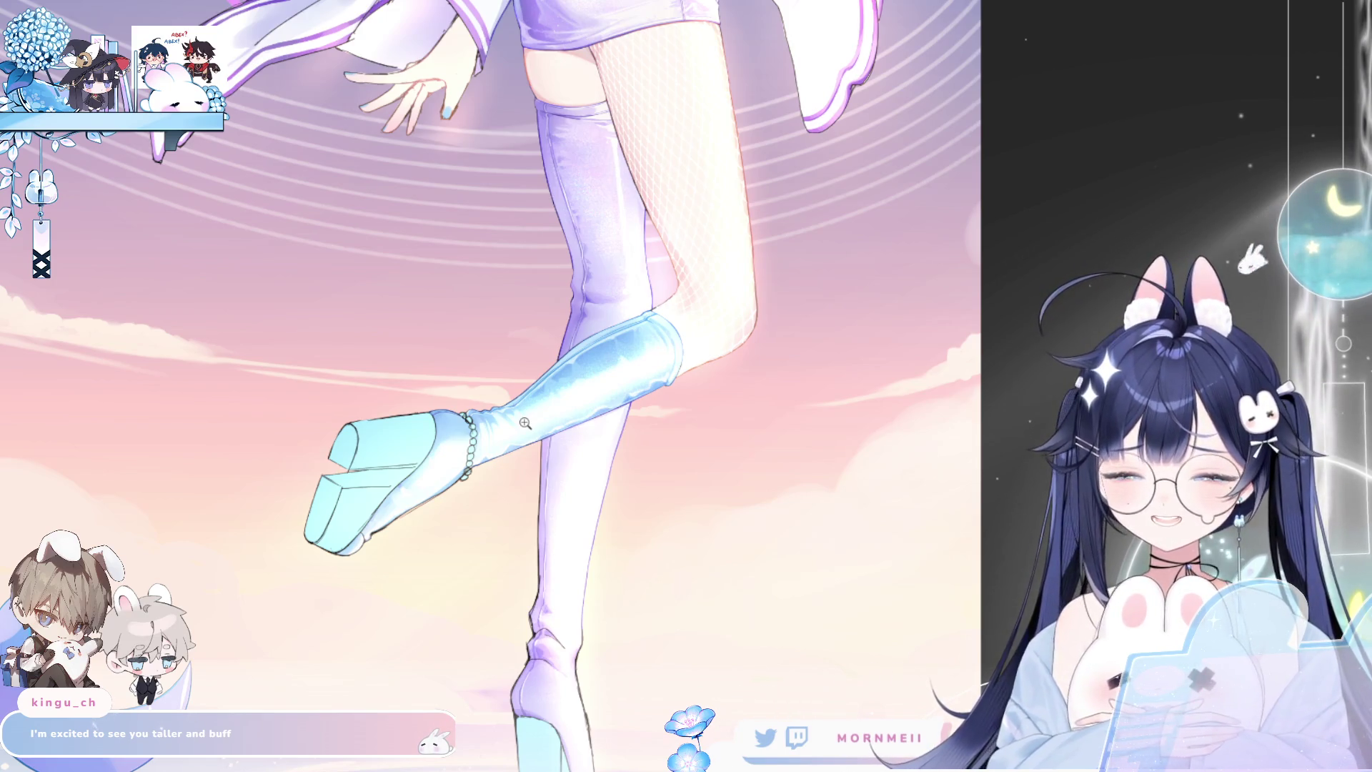
{"action": "left_click", "coordinate": [525, 423]}
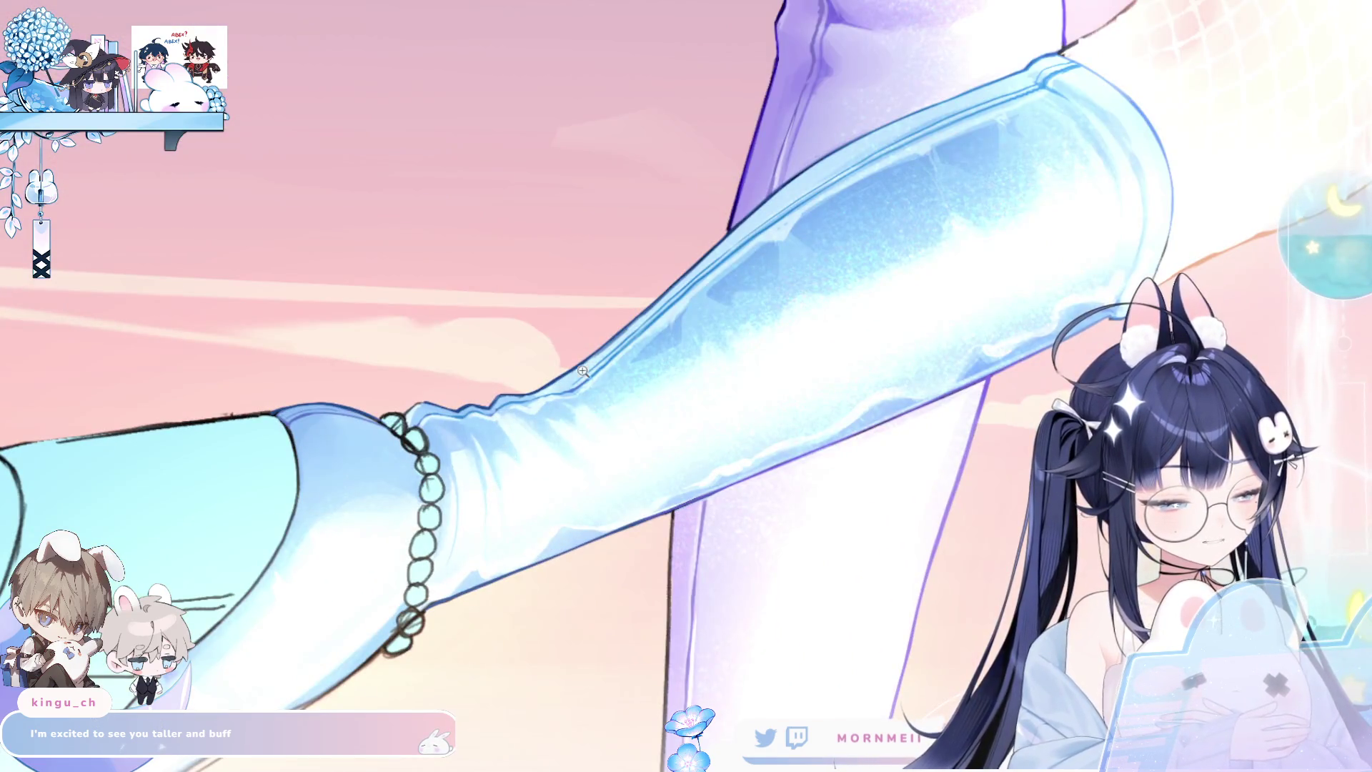
{"action": "left_click", "coordinate": [552, 388]}
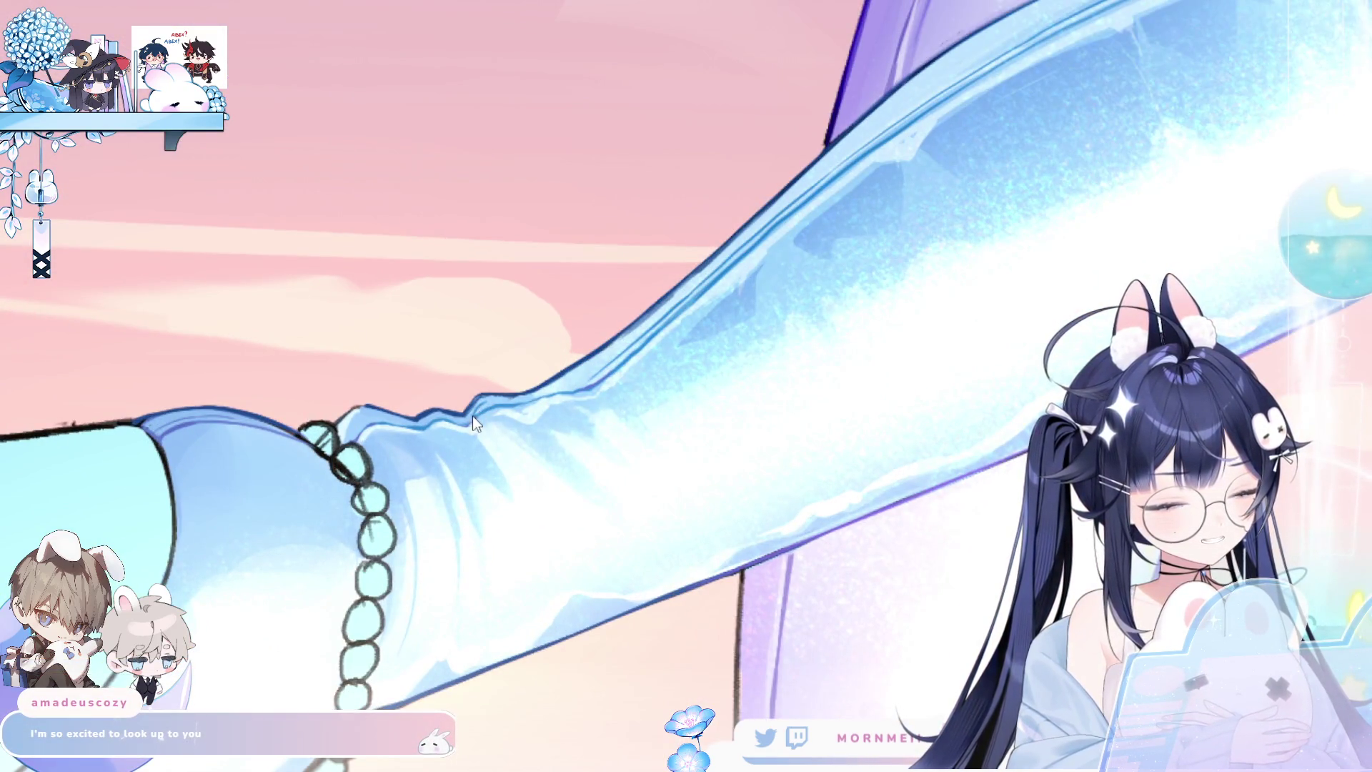
{"action": "left_click", "coordinate": [590, 385]}
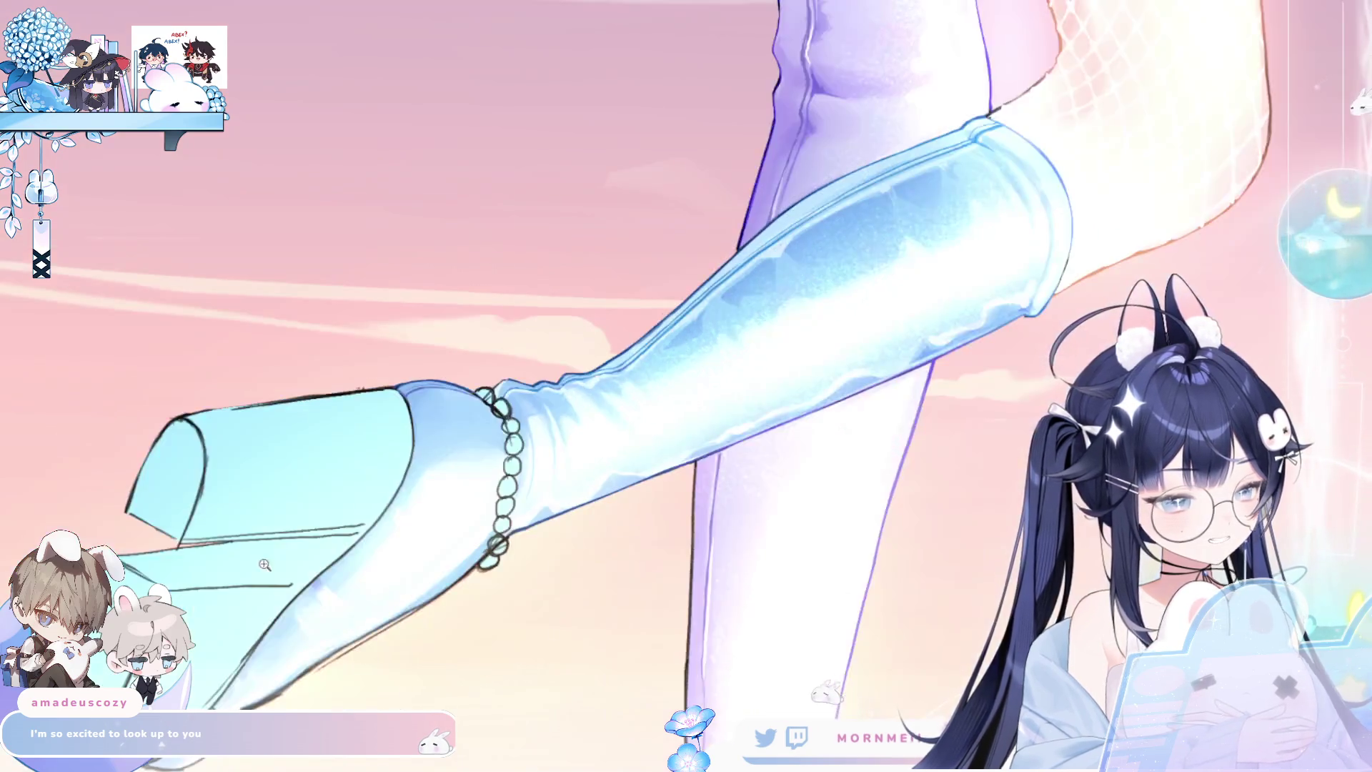
{"action": "left_click", "coordinate": [512, 395]}
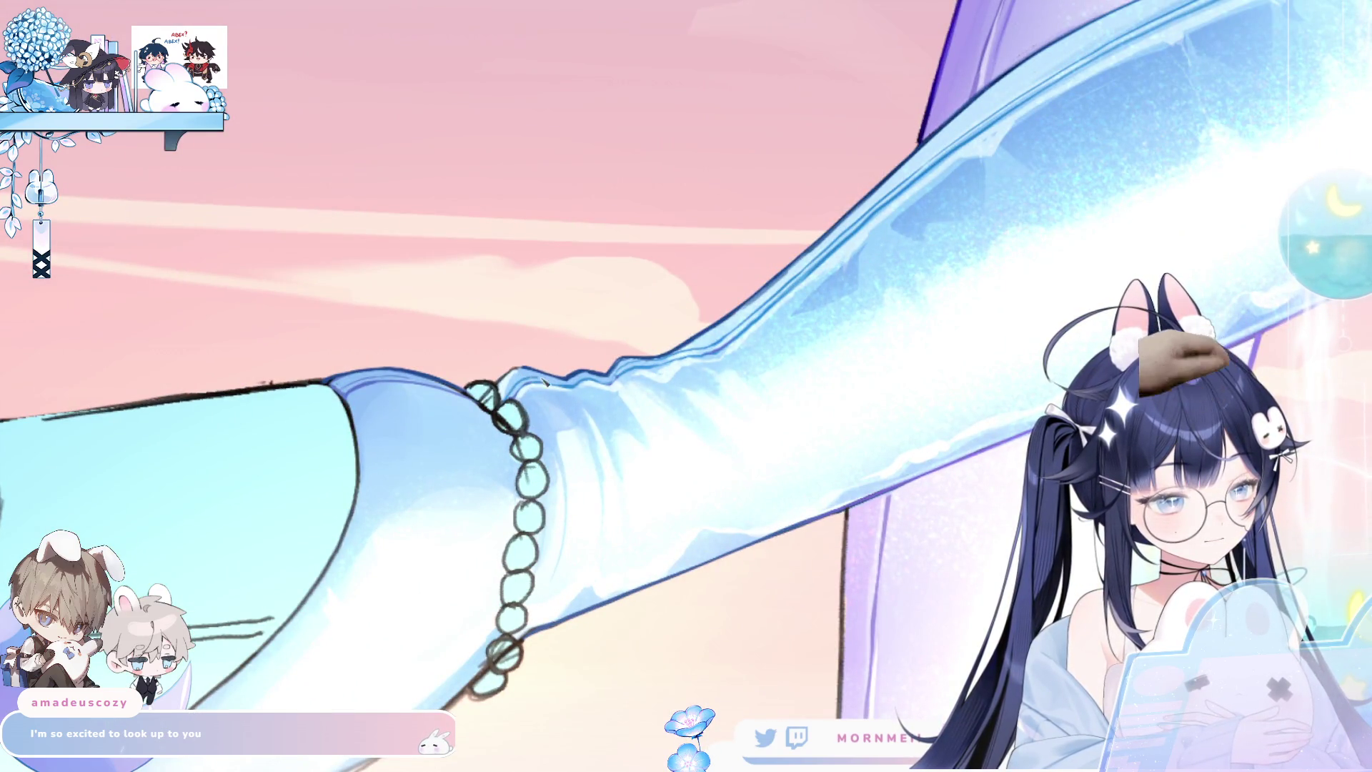
{"action": "key", "text": "h"}
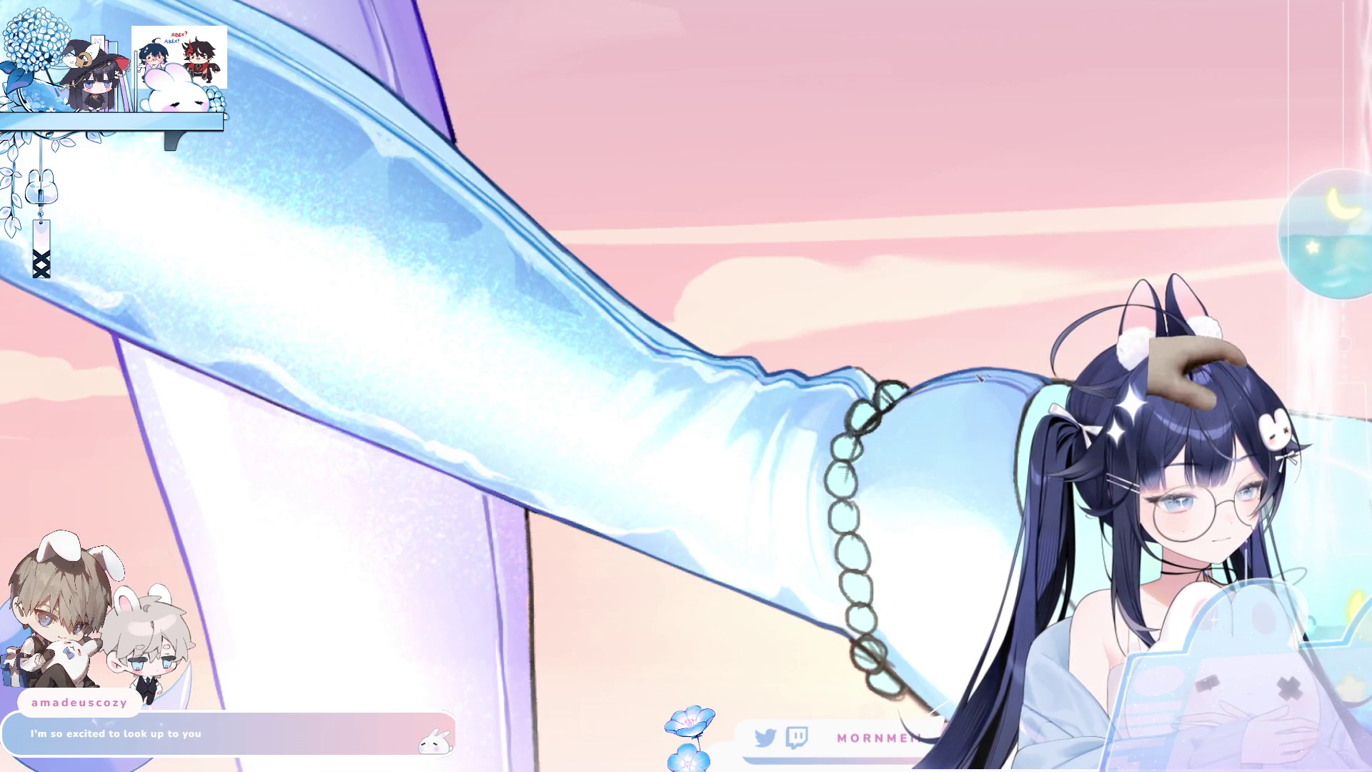
{"action": "key", "text": "h"}
{"action": "scroll", "coordinate": [726, 275], "scroll_direction": "up", "scroll_amount": 3}
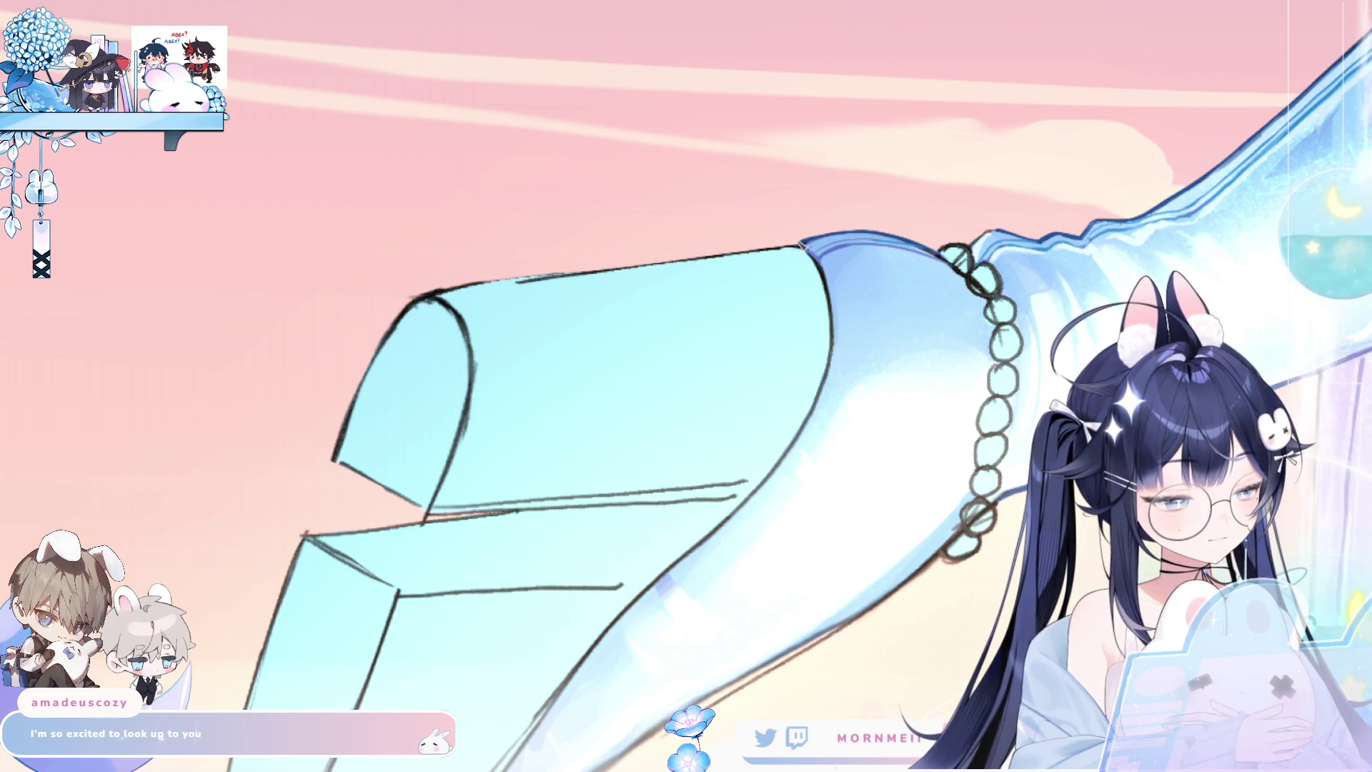
{"action": "key", "text": "ctrl+0"}
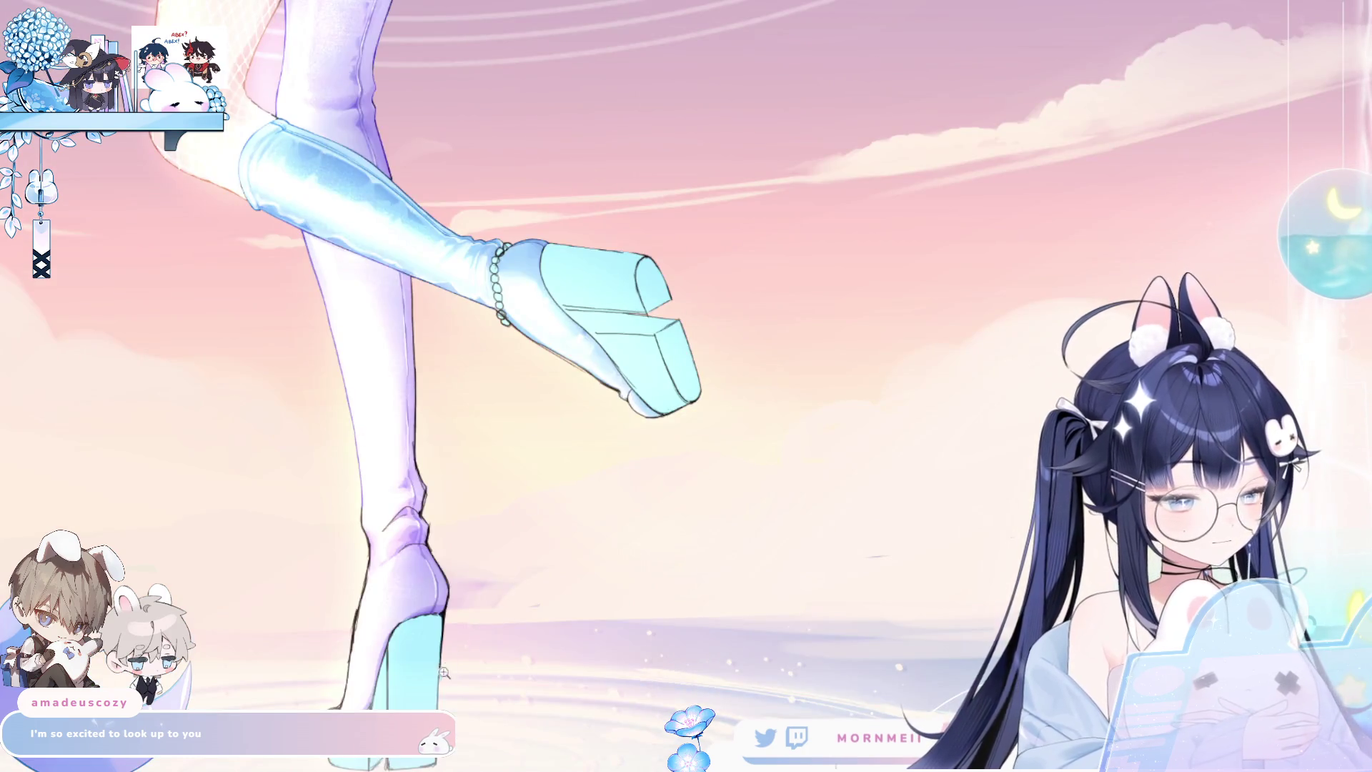
{"action": "scroll", "coordinate": [604, 377], "scroll_direction": "down", "scroll_amount": 1}
{"action": "scroll", "coordinate": [582, 318], "scroll_direction": "down", "scroll_amount": 1}
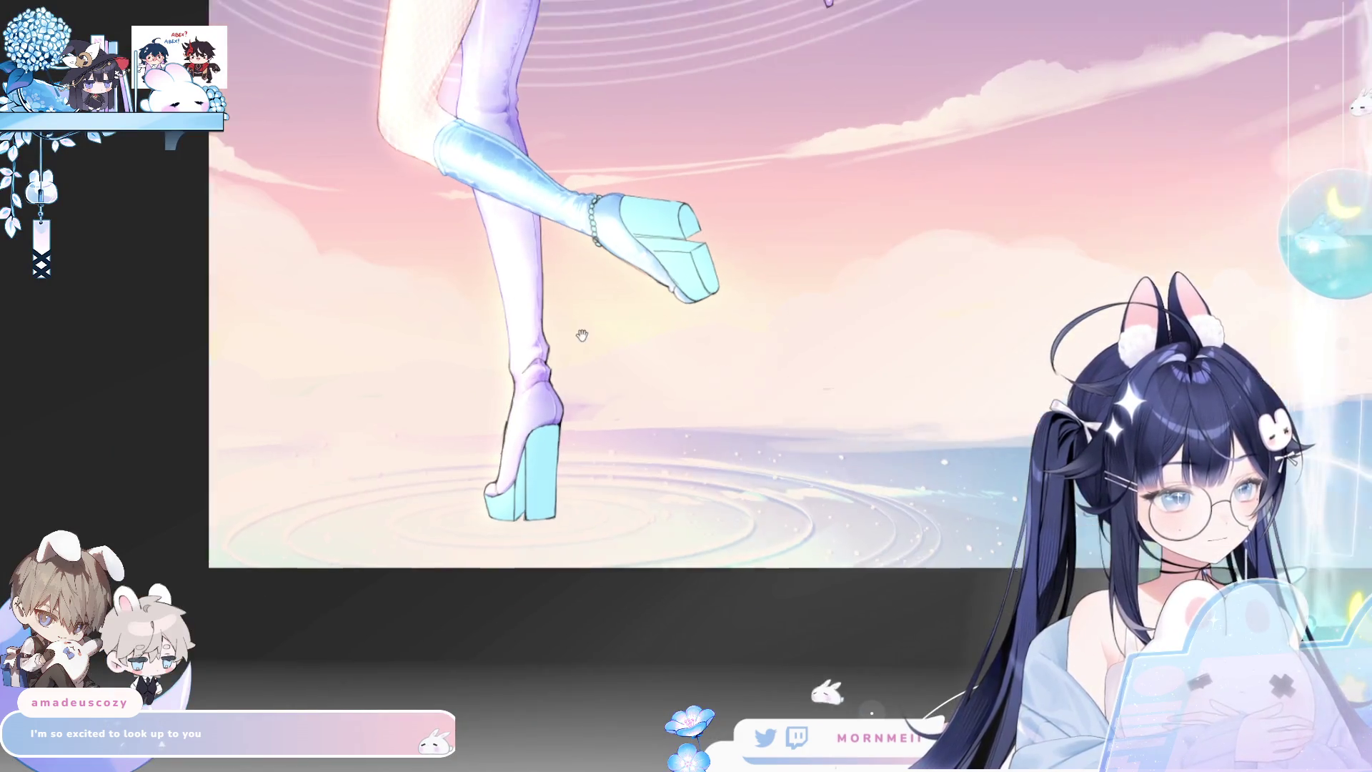
{"action": "left_click_drag", "start_coordinate": [581, 318], "coordinate": [586, 661]}
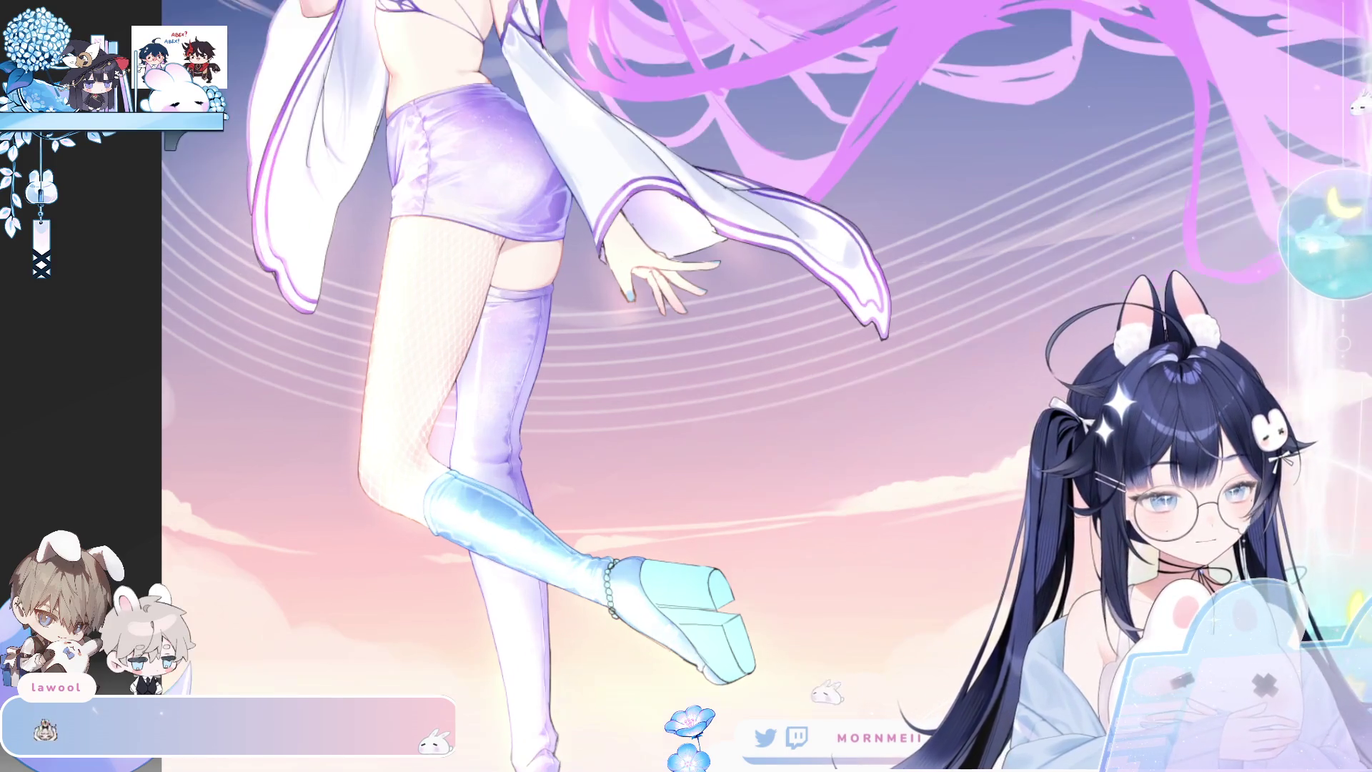
{"action": "scroll", "coordinate": [701, 611], "scroll_direction": "up", "scroll_amount": 5}
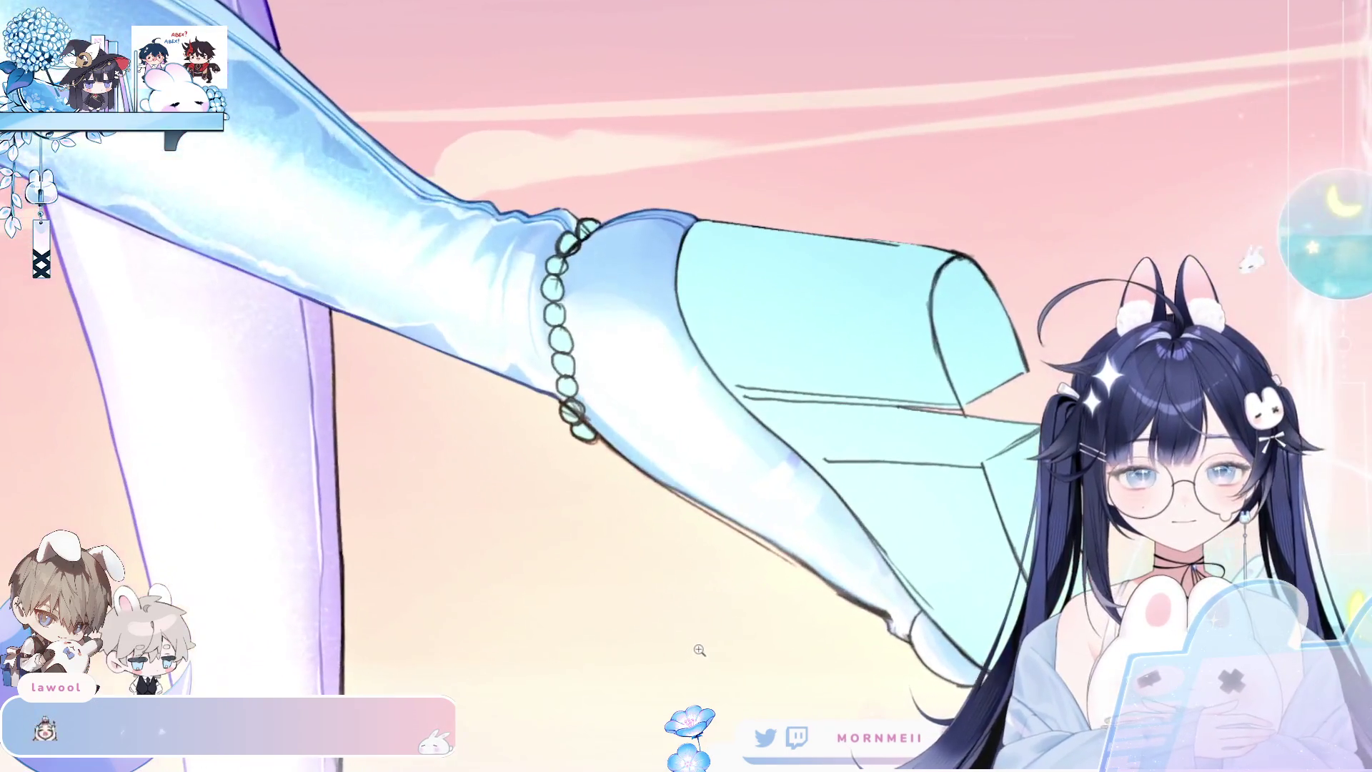
{"action": "left_click_drag", "start_coordinate": [363, 61], "coordinate": [414, 208]}
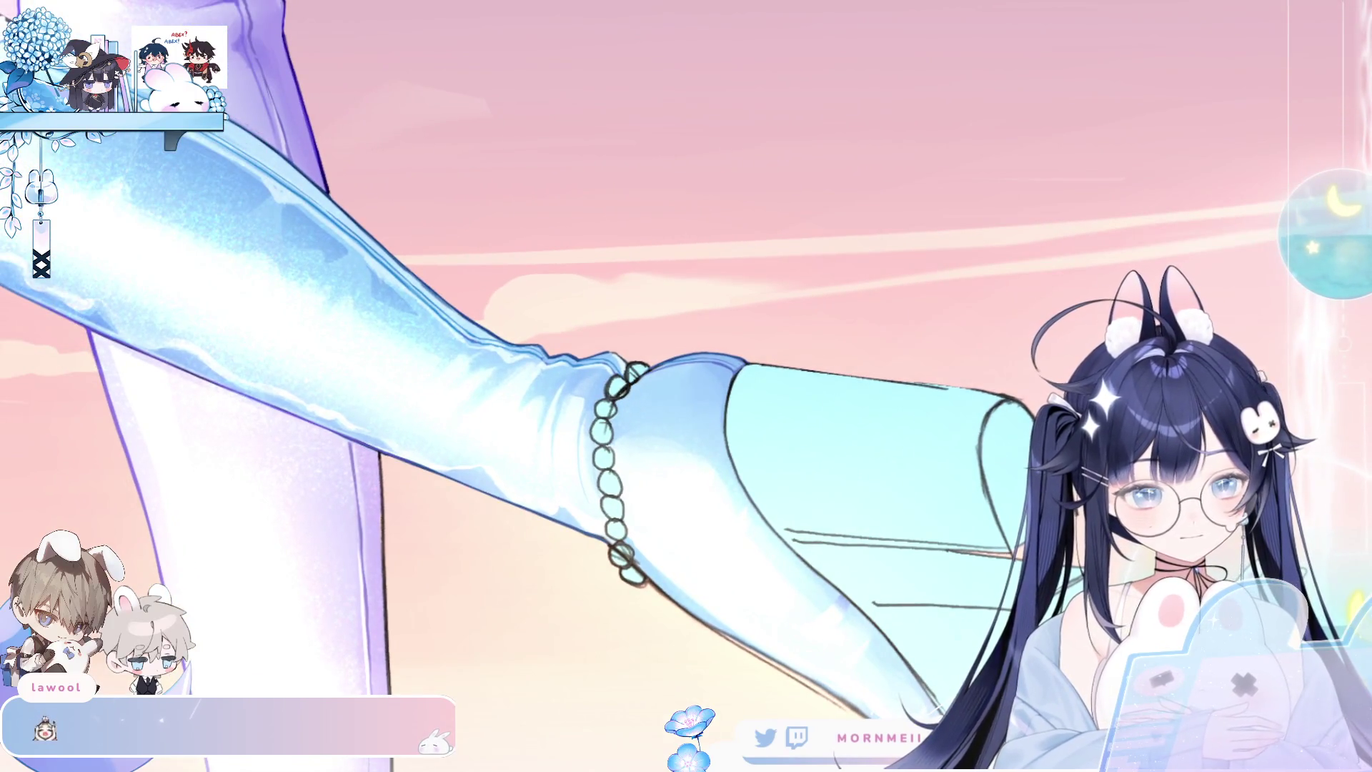
{"action": "scroll", "coordinate": [661, 413], "scroll_direction": "up", "scroll_amount": 2}
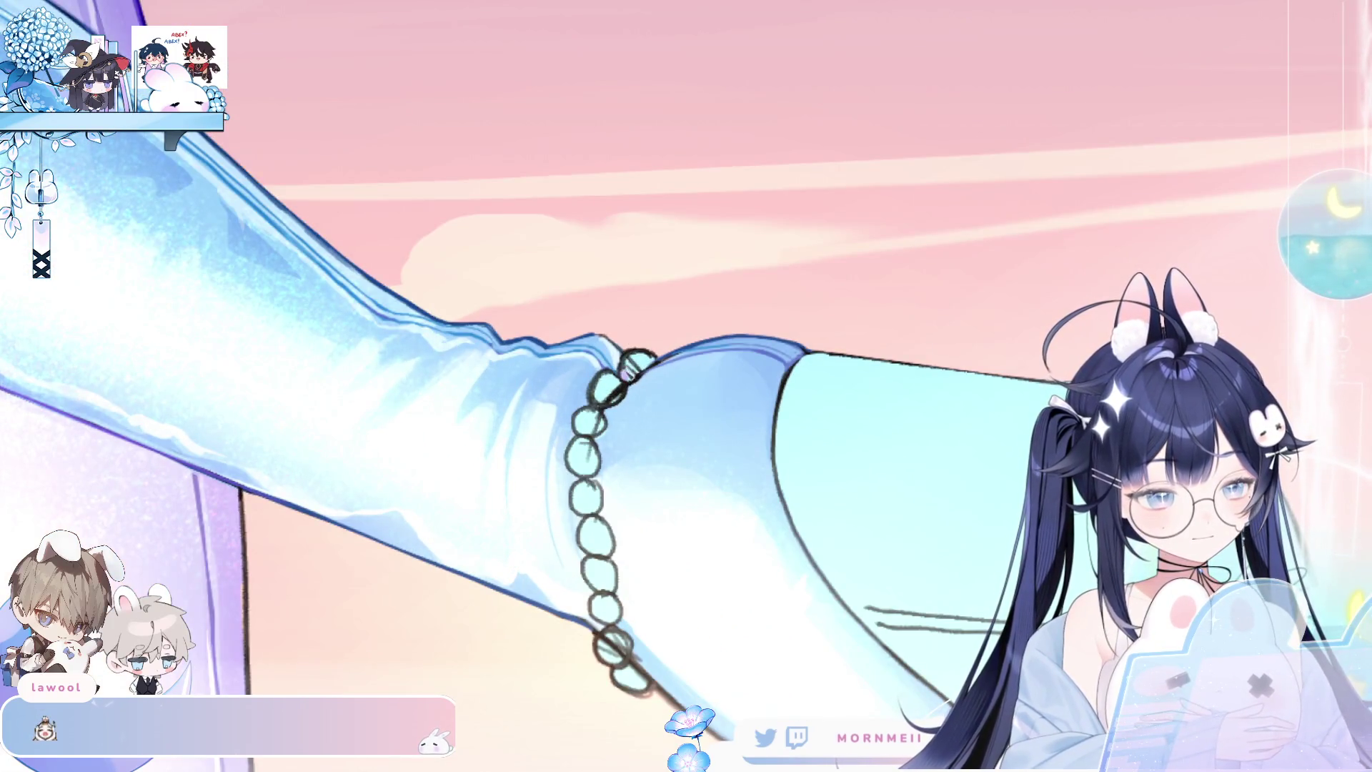
Try lavender fills on the top two anklet beads, then undo them.
{"action": "left_click", "coordinate": [630, 366]}
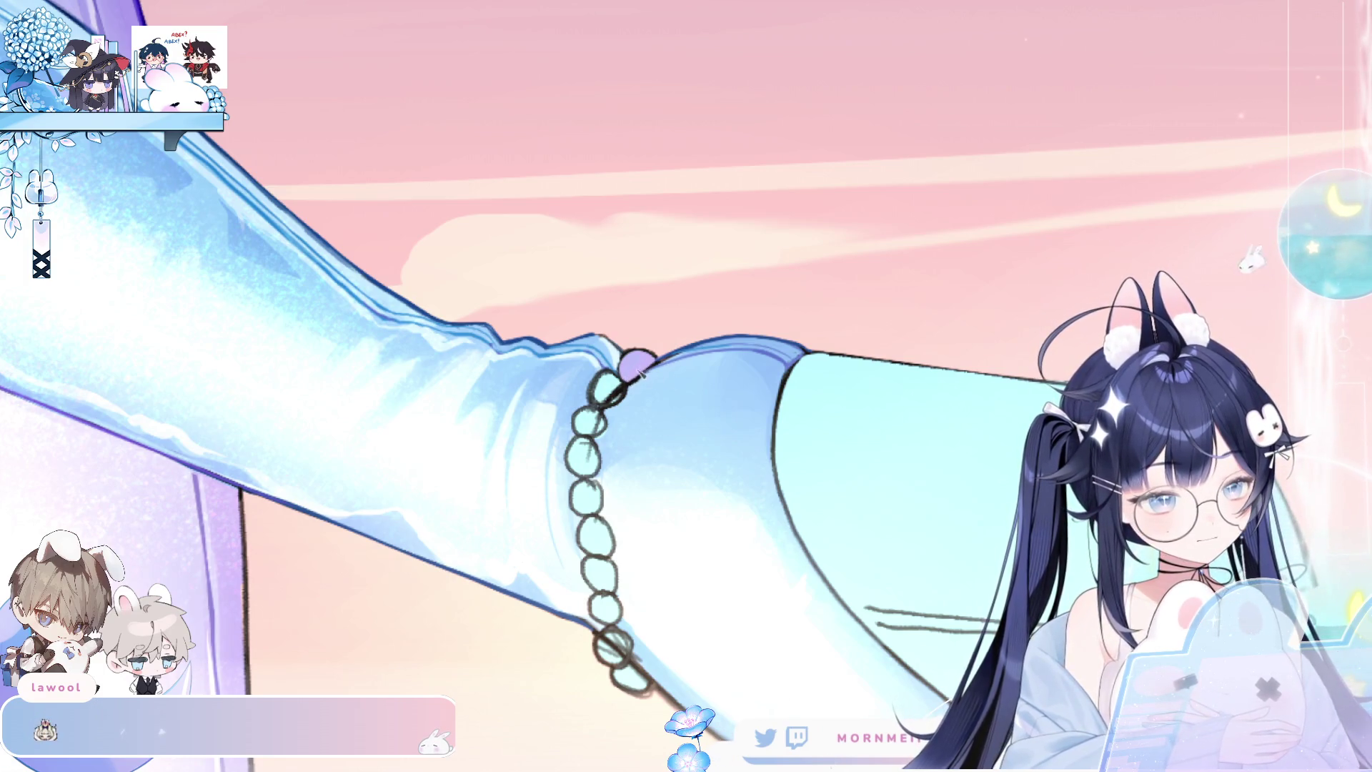
{"action": "left_click", "coordinate": [606, 388]}
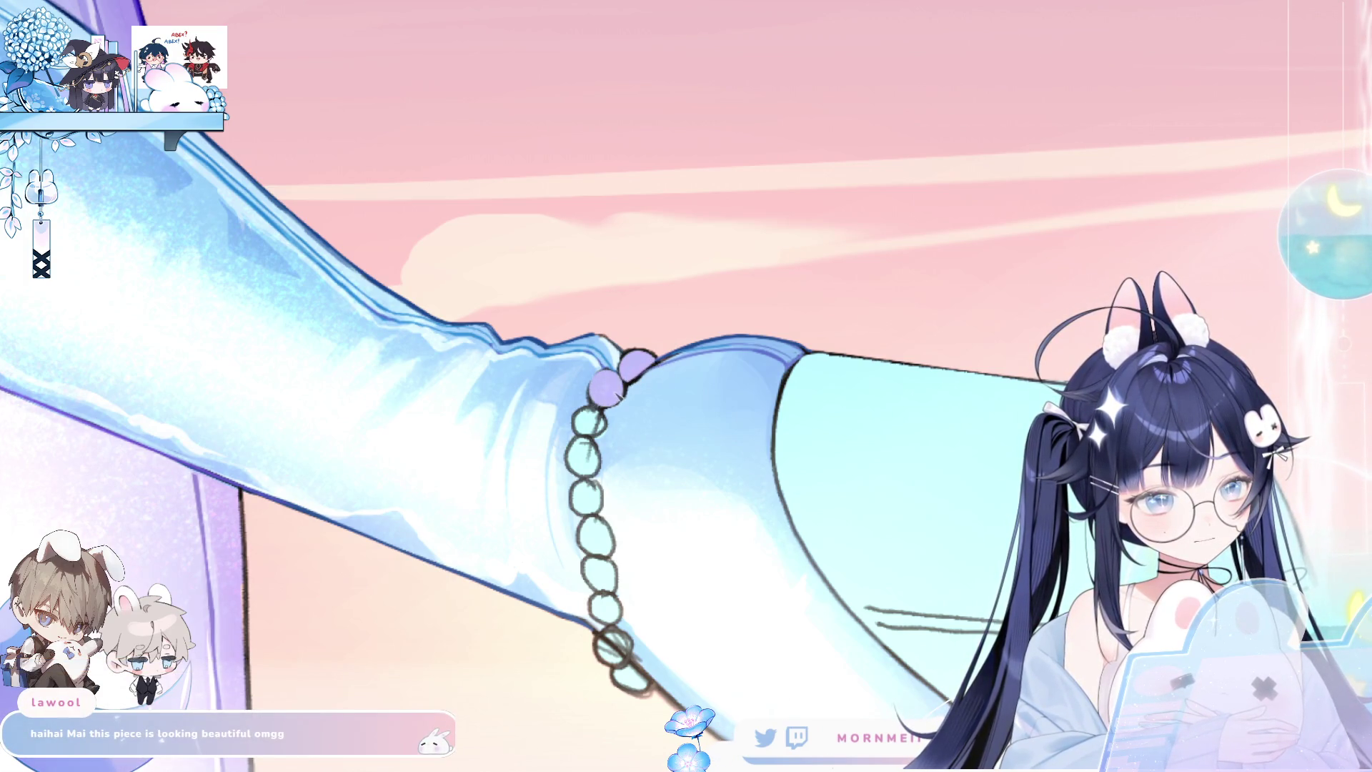
{"action": "key", "text": "ctrl+z"}
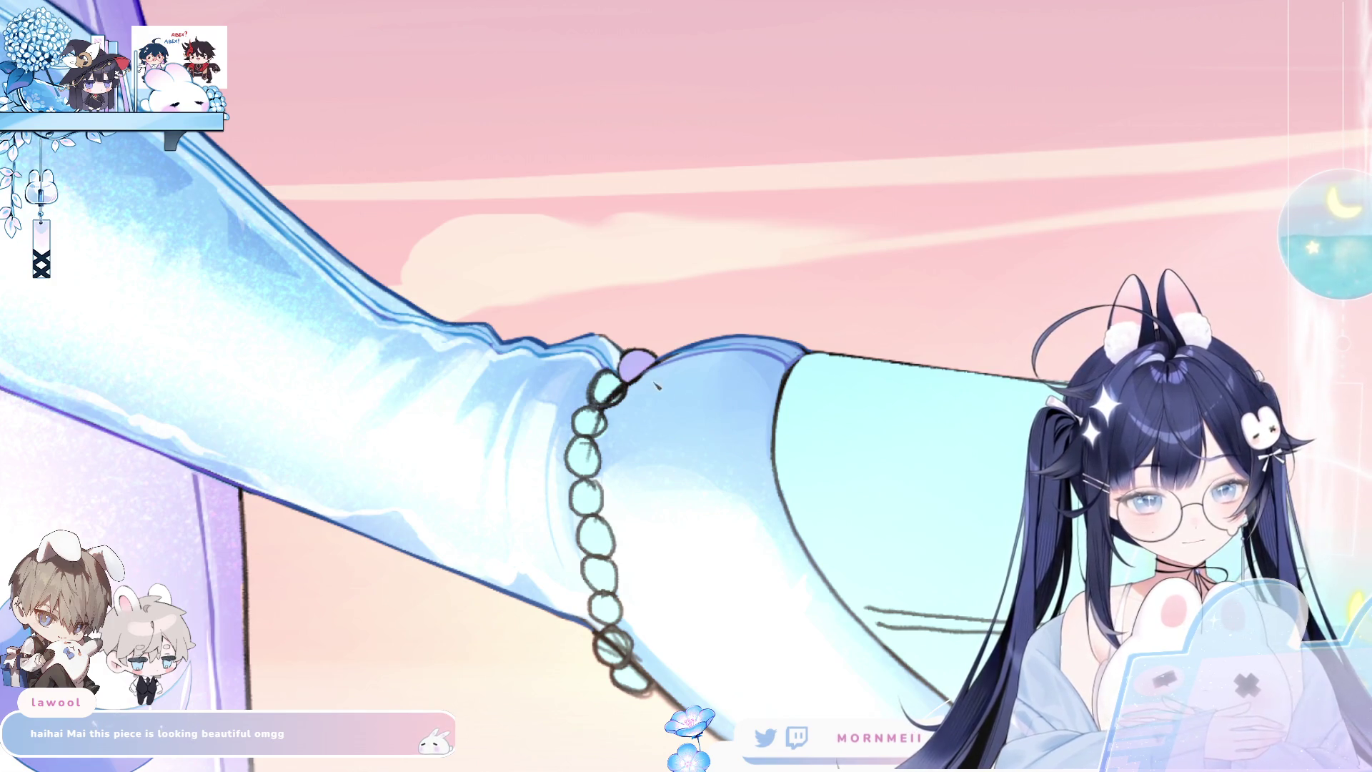
{"action": "left_click", "coordinate": [606, 388]}
{"action": "key", "text": "ctrl+z"}
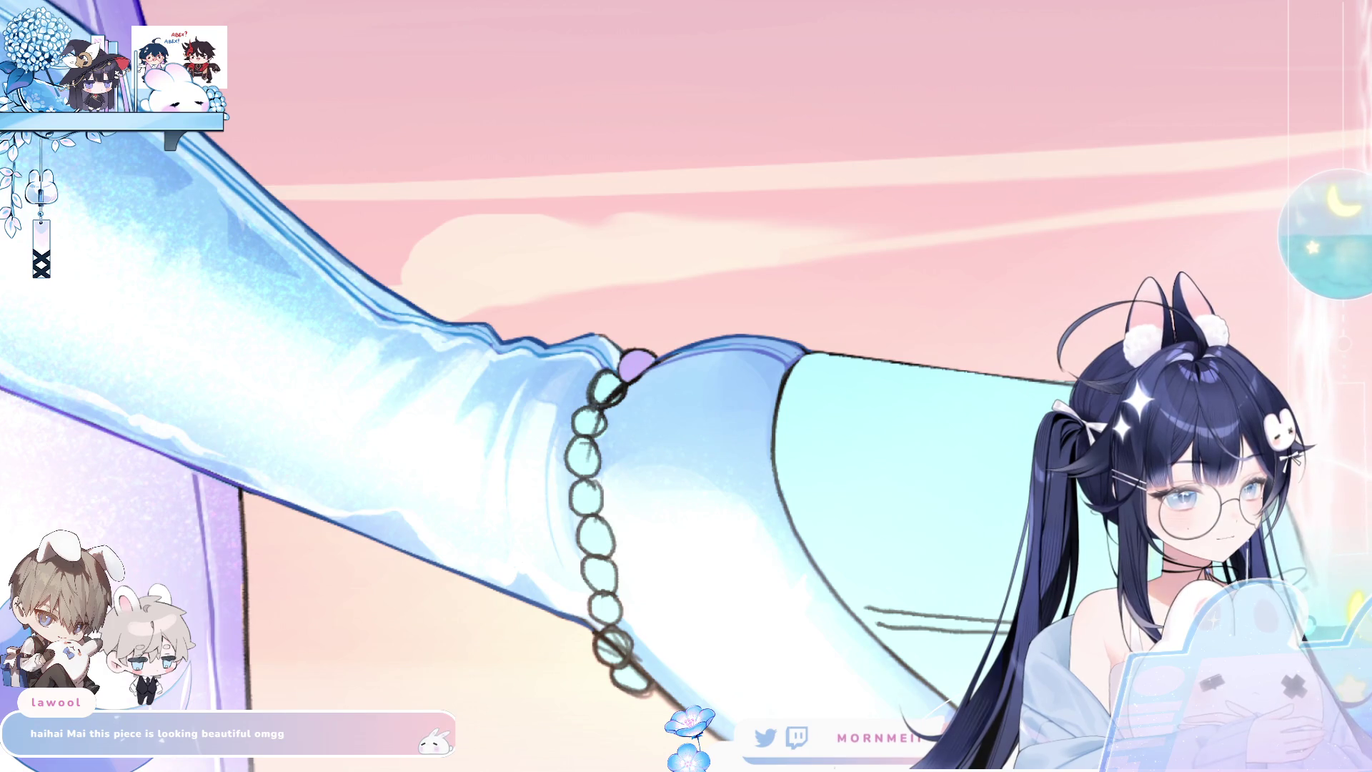
{"action": "key", "text": "ctrl+z"}
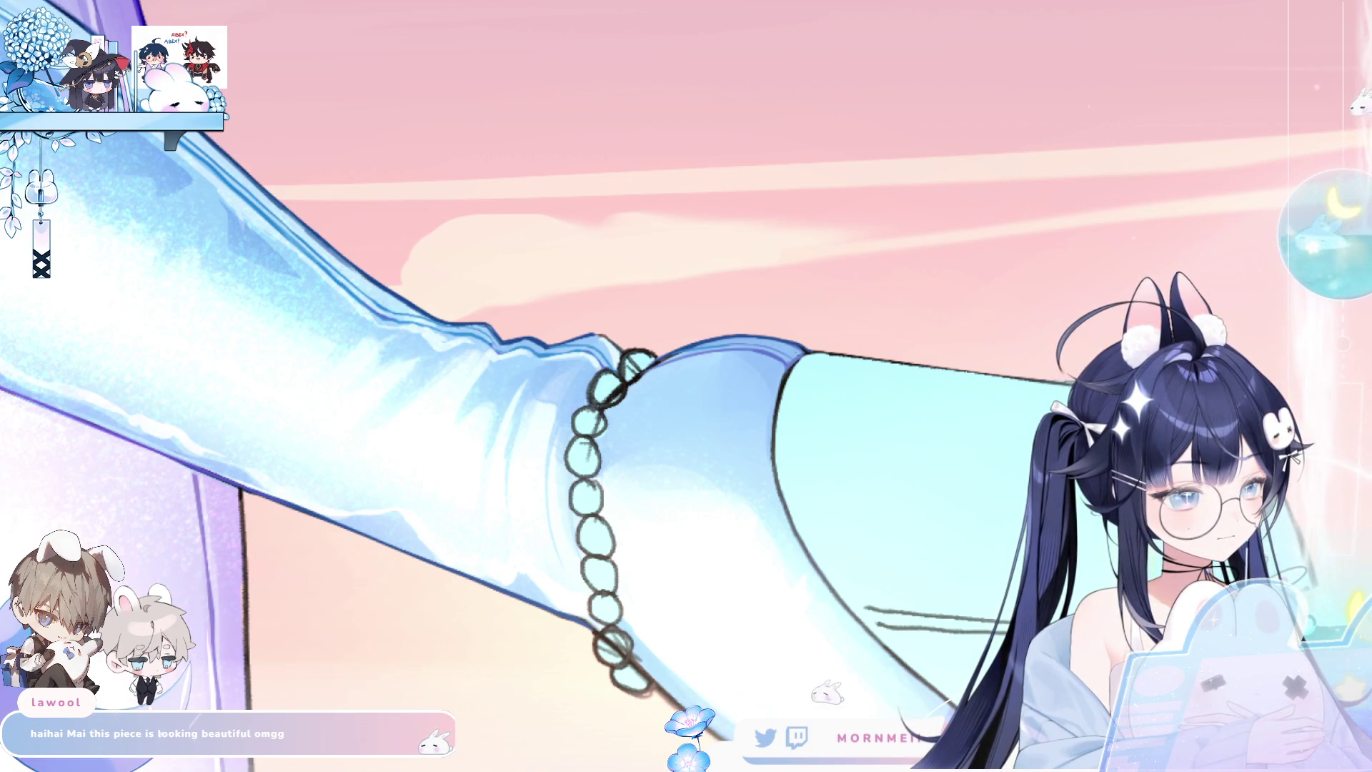
Fill all eleven anklet beads with lavender and compare them against the line art.
{"action": "left_click", "coordinate": [638, 366]}
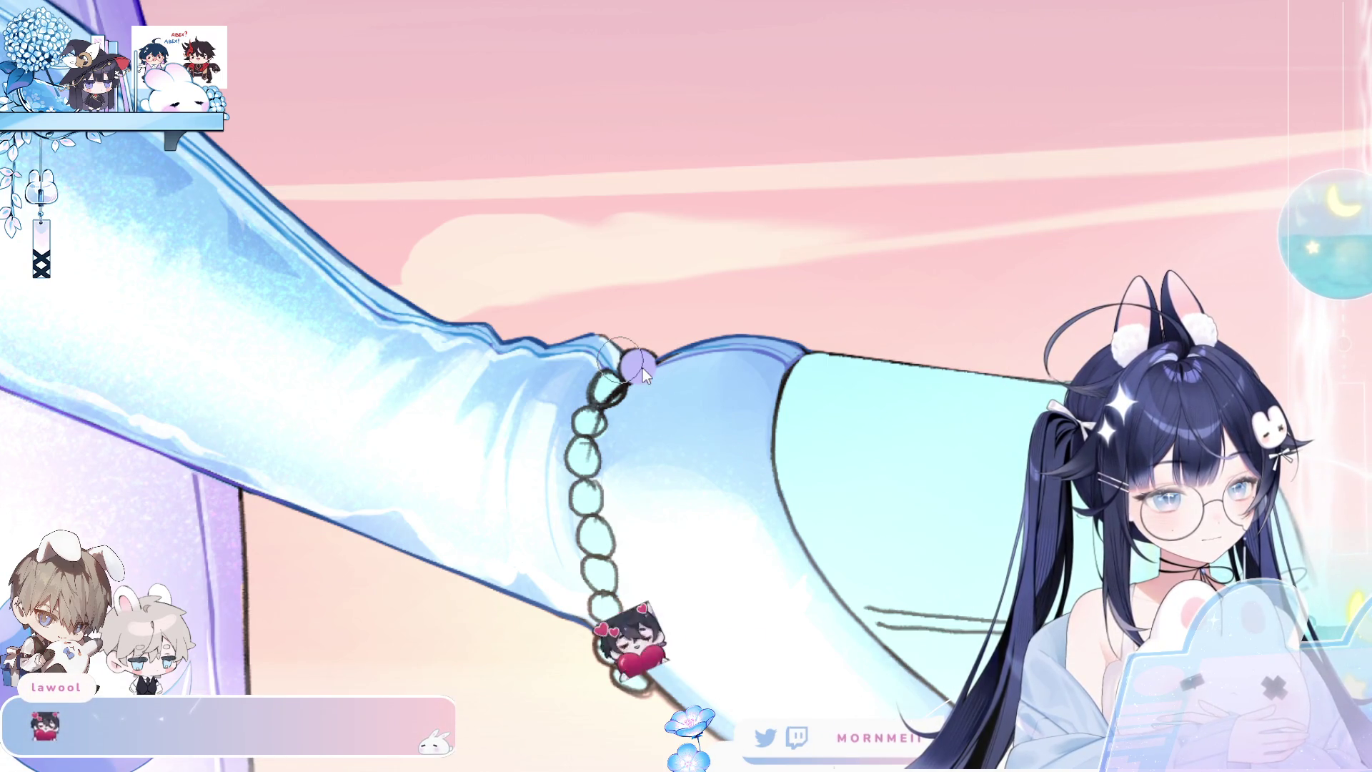
{"action": "left_click", "coordinate": [609, 392]}
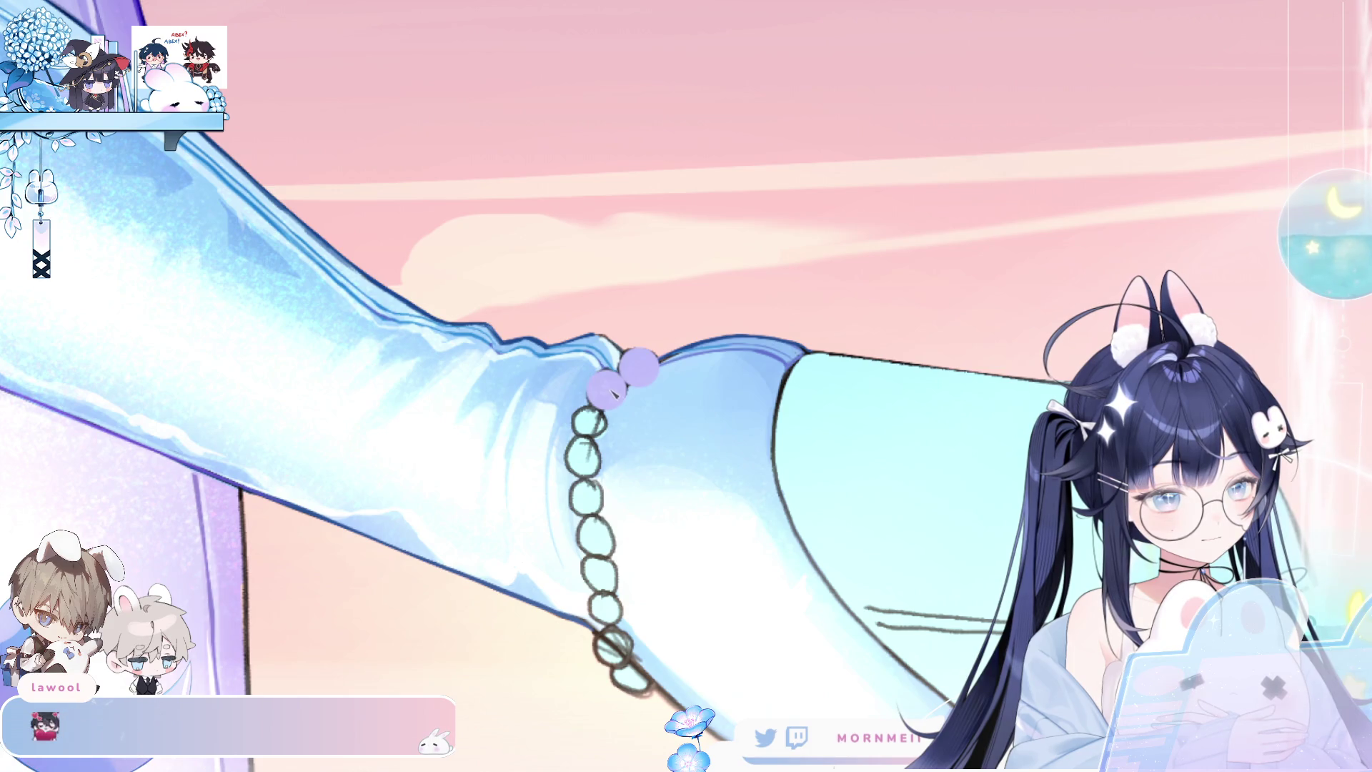
{"action": "left_click", "coordinate": [593, 424]}
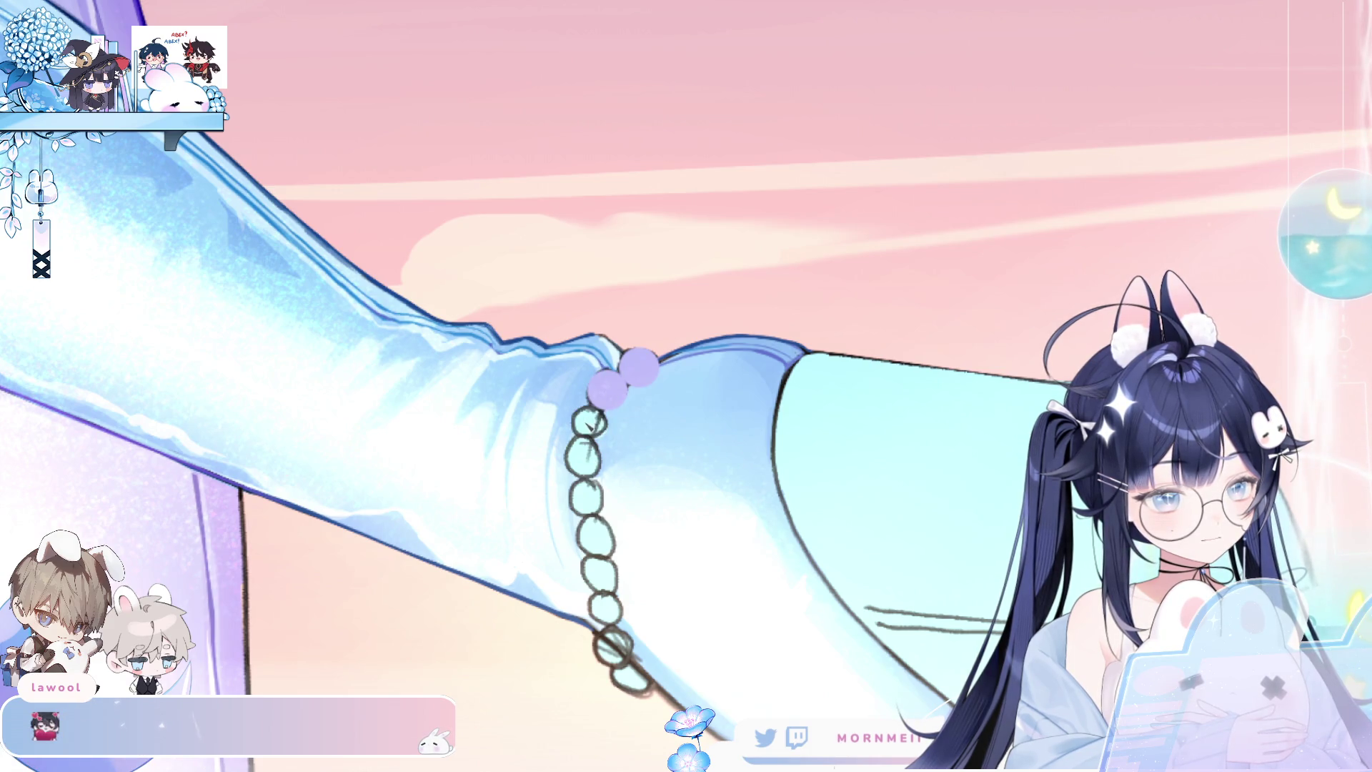
{"action": "left_click", "coordinate": [583, 461]}
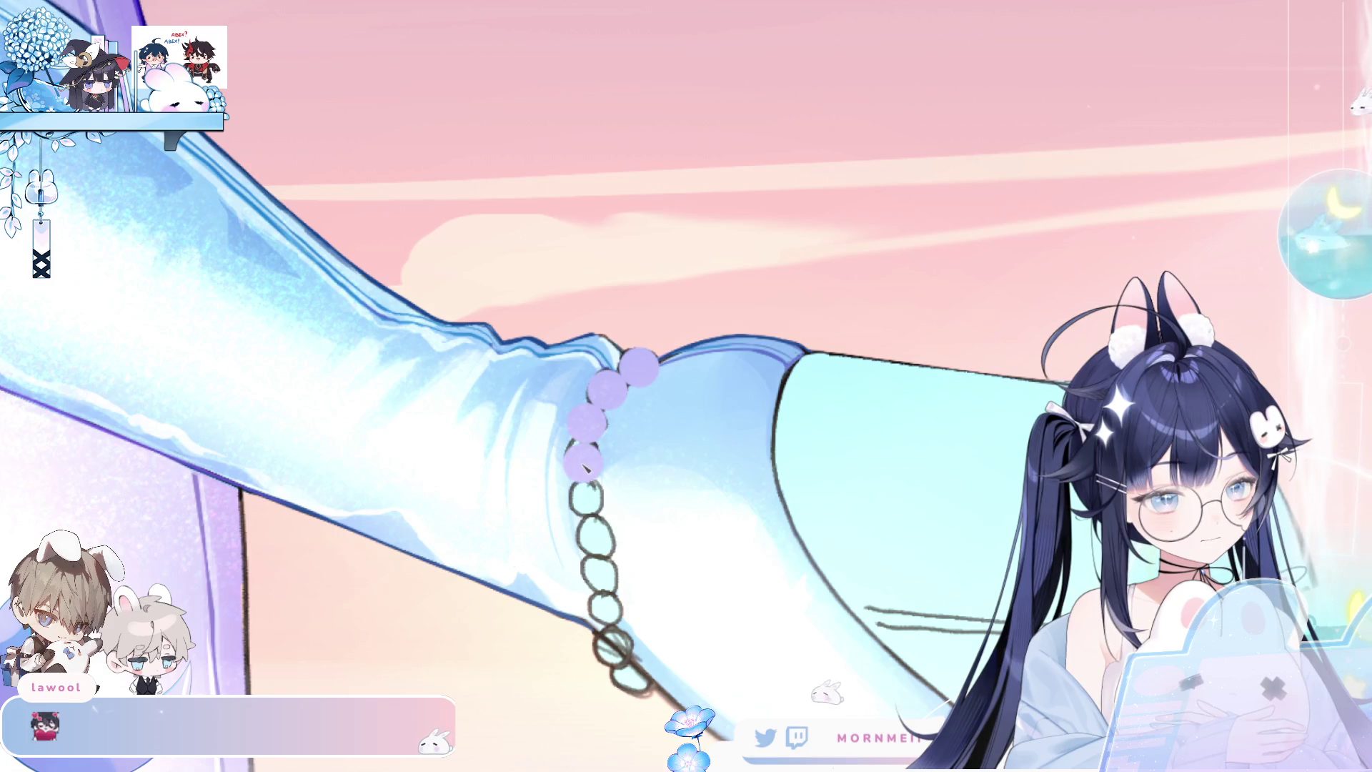
{"action": "left_click", "coordinate": [586, 502]}
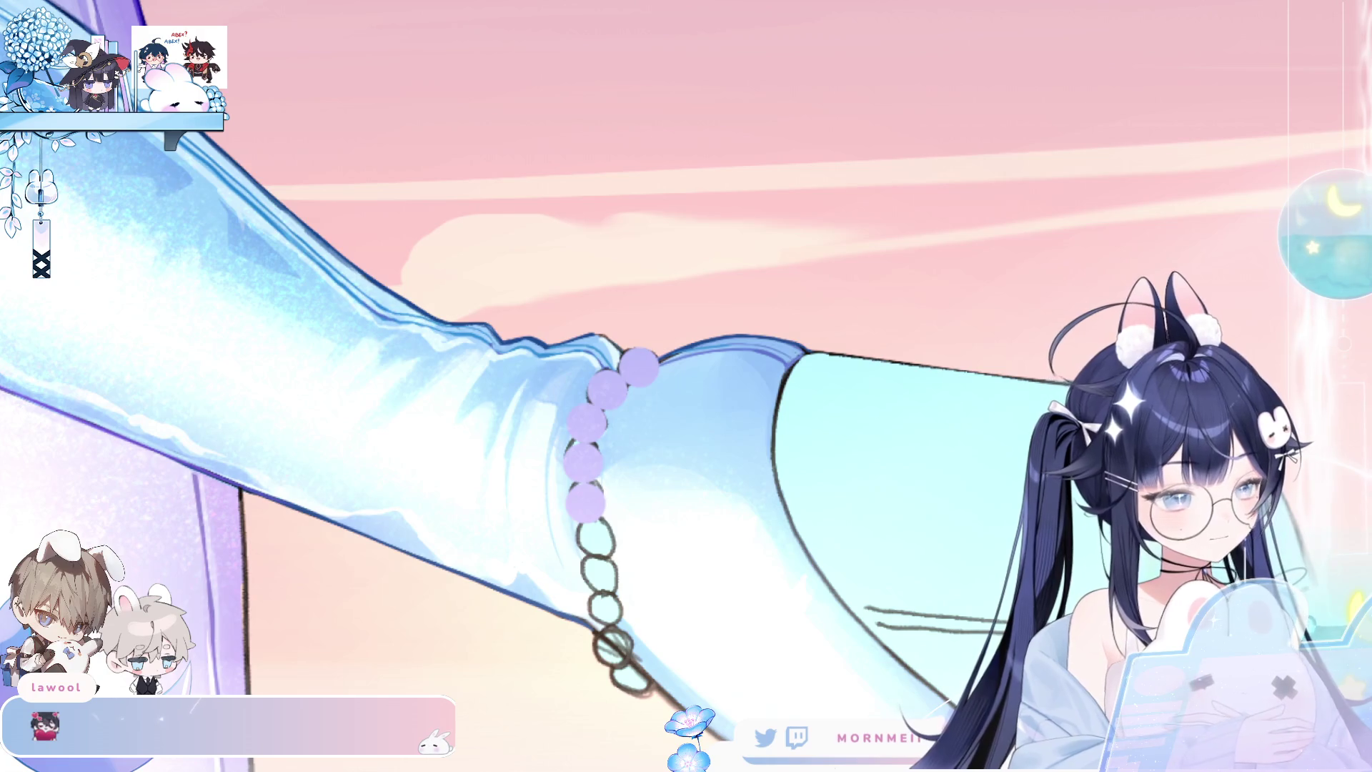
{"action": "left_click", "coordinate": [593, 540]}
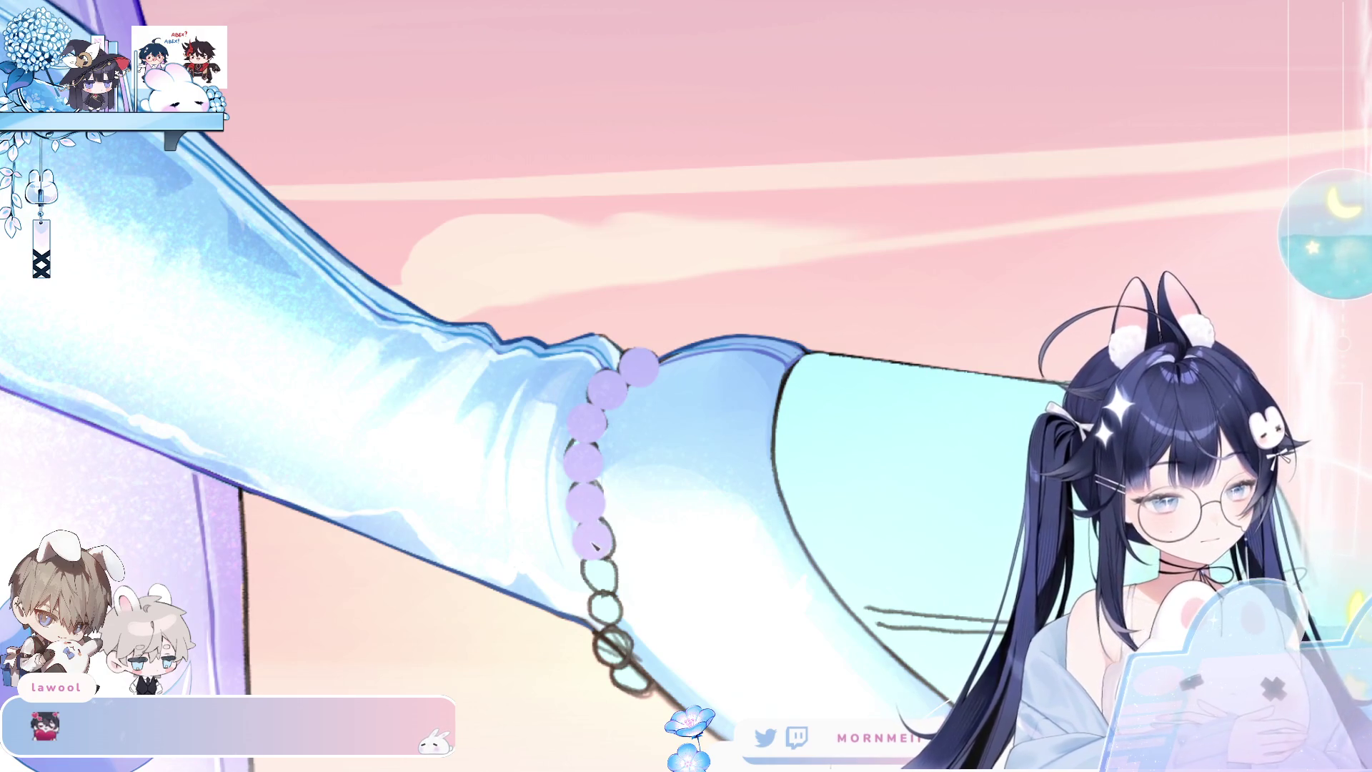
{"action": "left_click", "coordinate": [600, 580]}
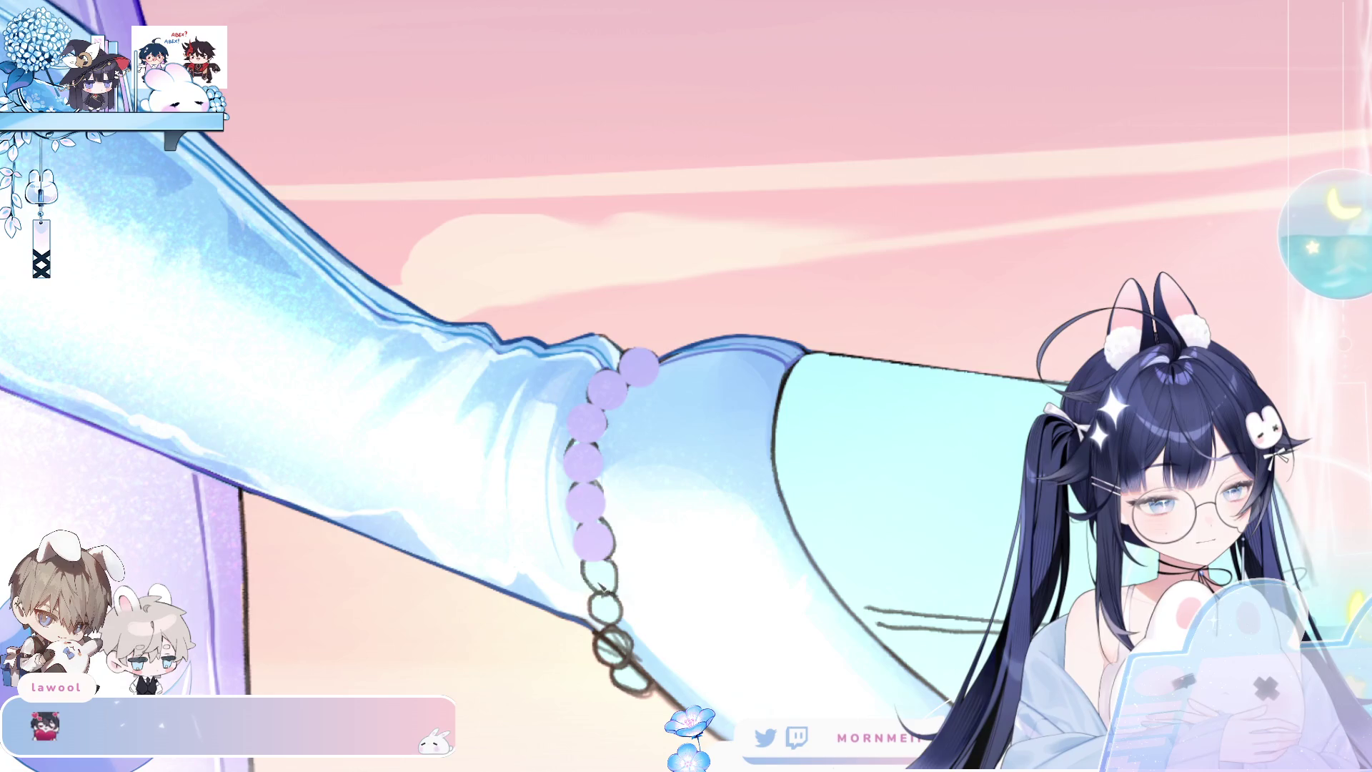
{"action": "left_click", "coordinate": [607, 619]}
{"action": "left_click", "coordinate": [614, 656]}
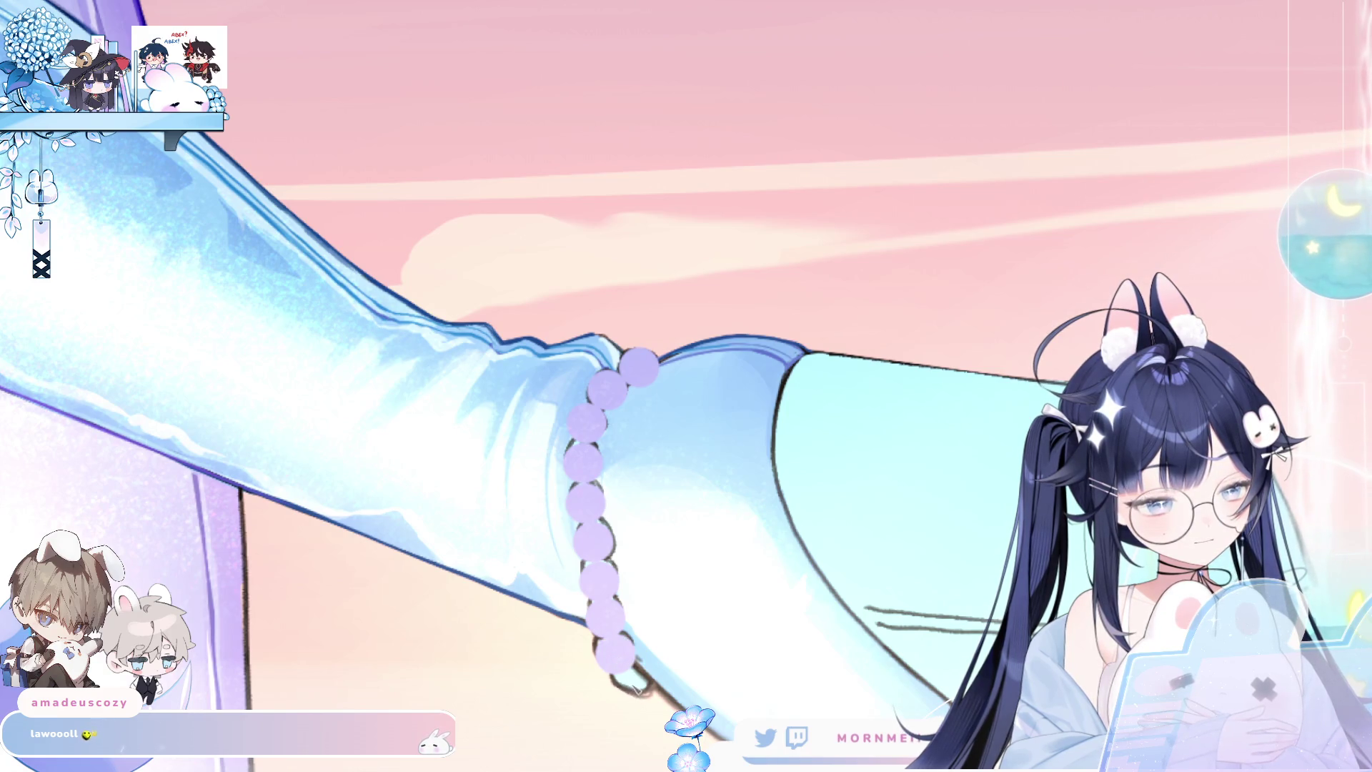
{"action": "left_click", "coordinate": [637, 682]}
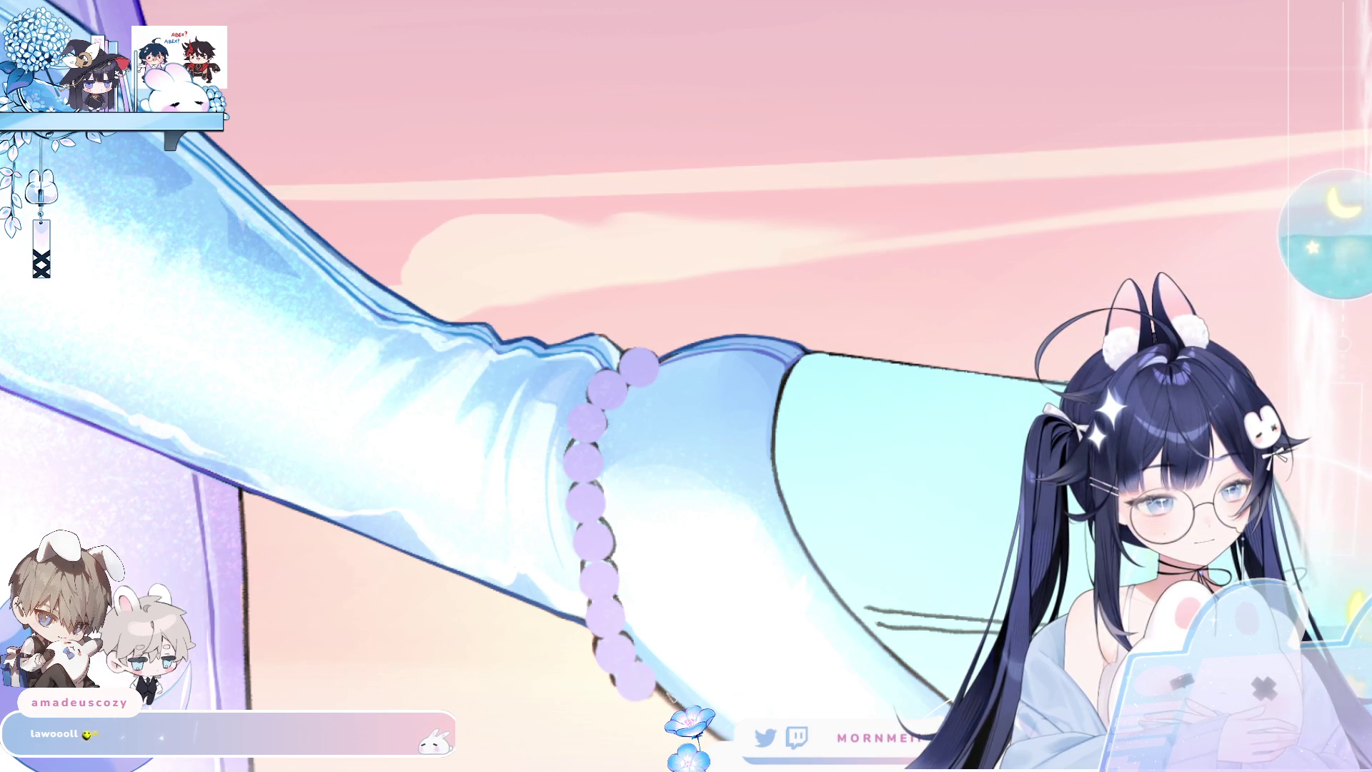
{"action": "left_click", "coordinate": [672, 687]}
{"action": "key", "text": "m"}
{"action": "key", "text": "m"}
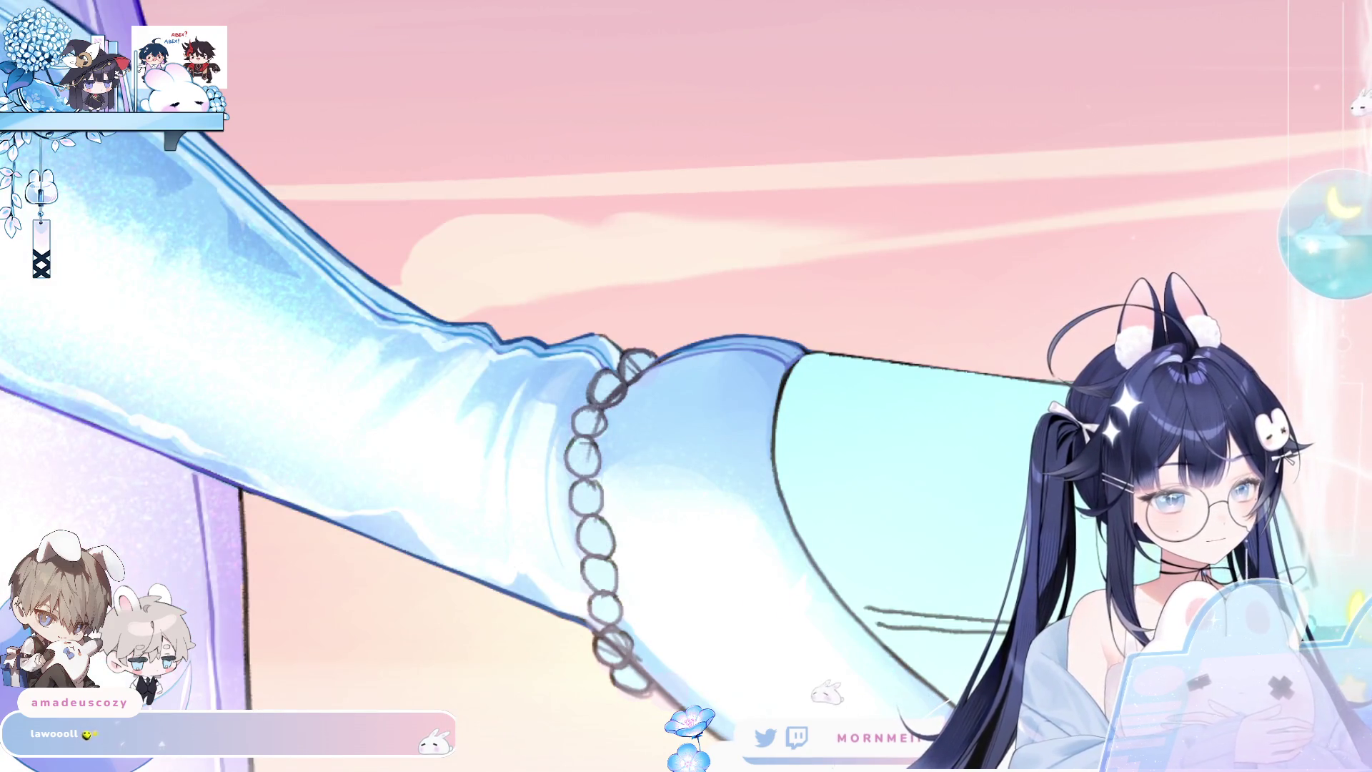
{"action": "key", "text": "ctrl+z"}
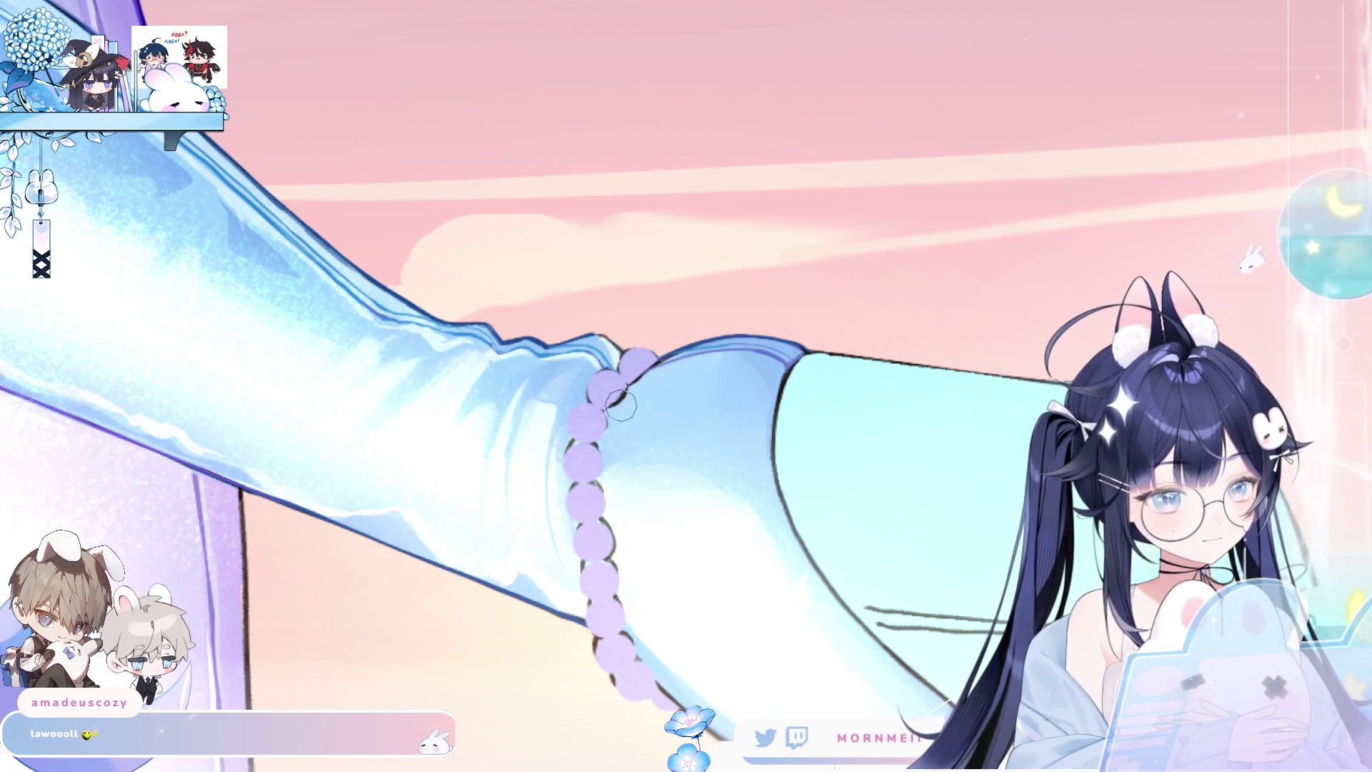
{"action": "scroll", "coordinate": [636, 399], "scroll_direction": "down", "scroll_amount": 3}
{"action": "scroll", "coordinate": [658, 395], "scroll_direction": "up", "scroll_amount": 1}
{"action": "scroll", "coordinate": [658, 395], "scroll_direction": "down", "scroll_amount": 3}
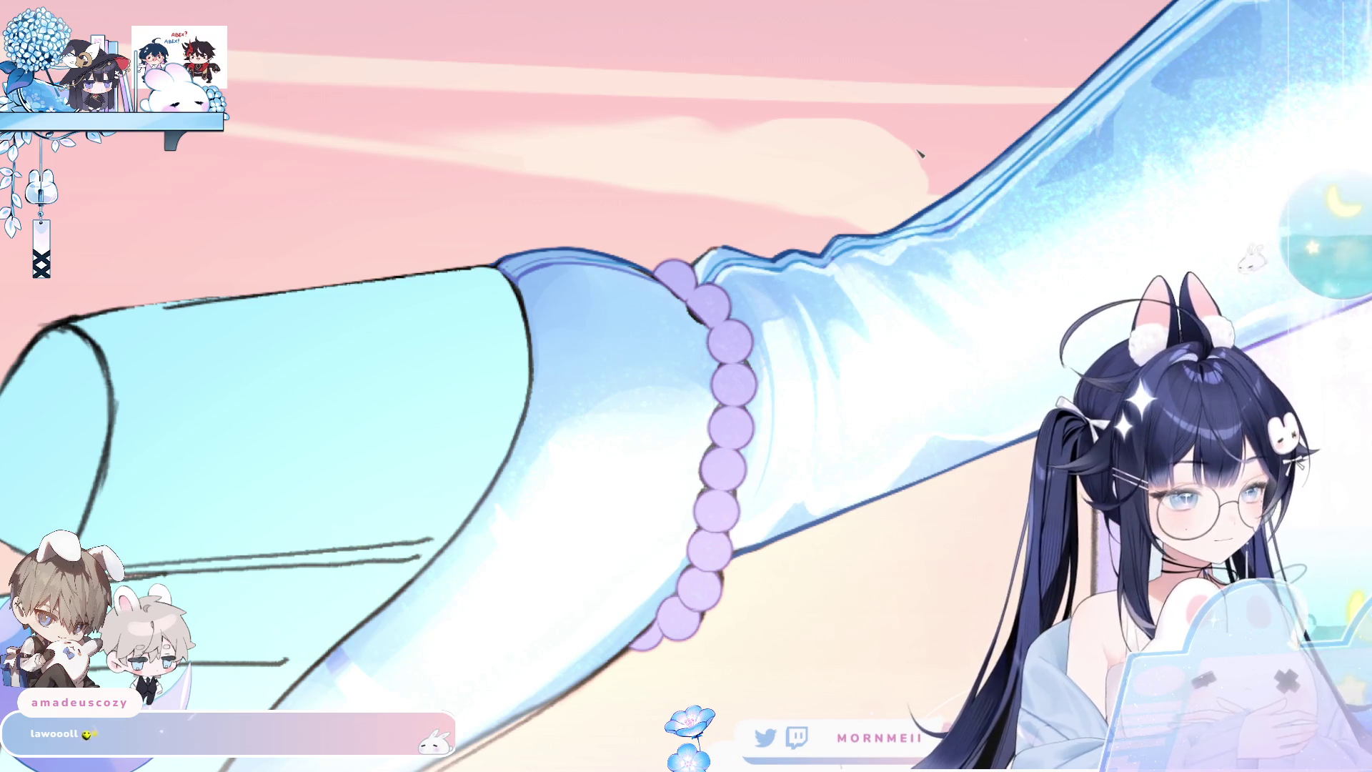
{"action": "key", "text": "h"}
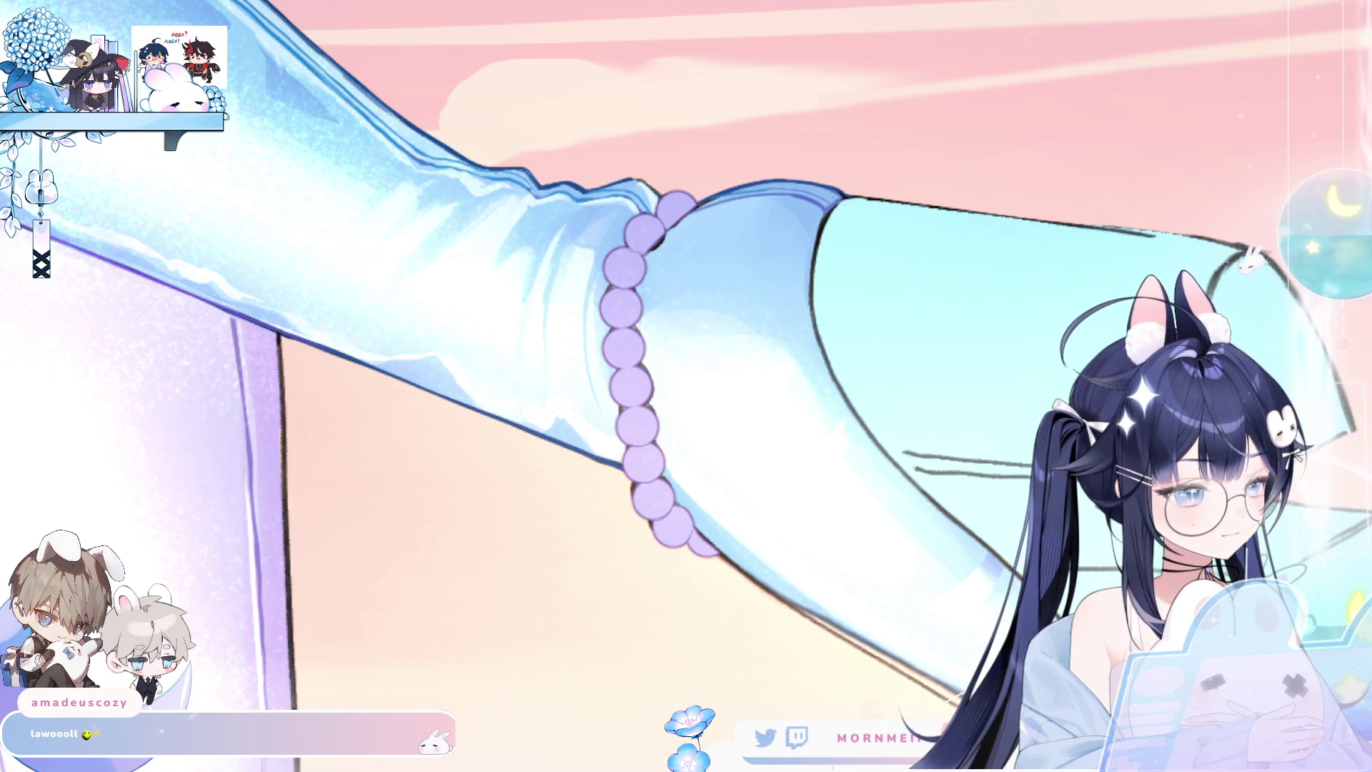
{"action": "key", "text": "h"}
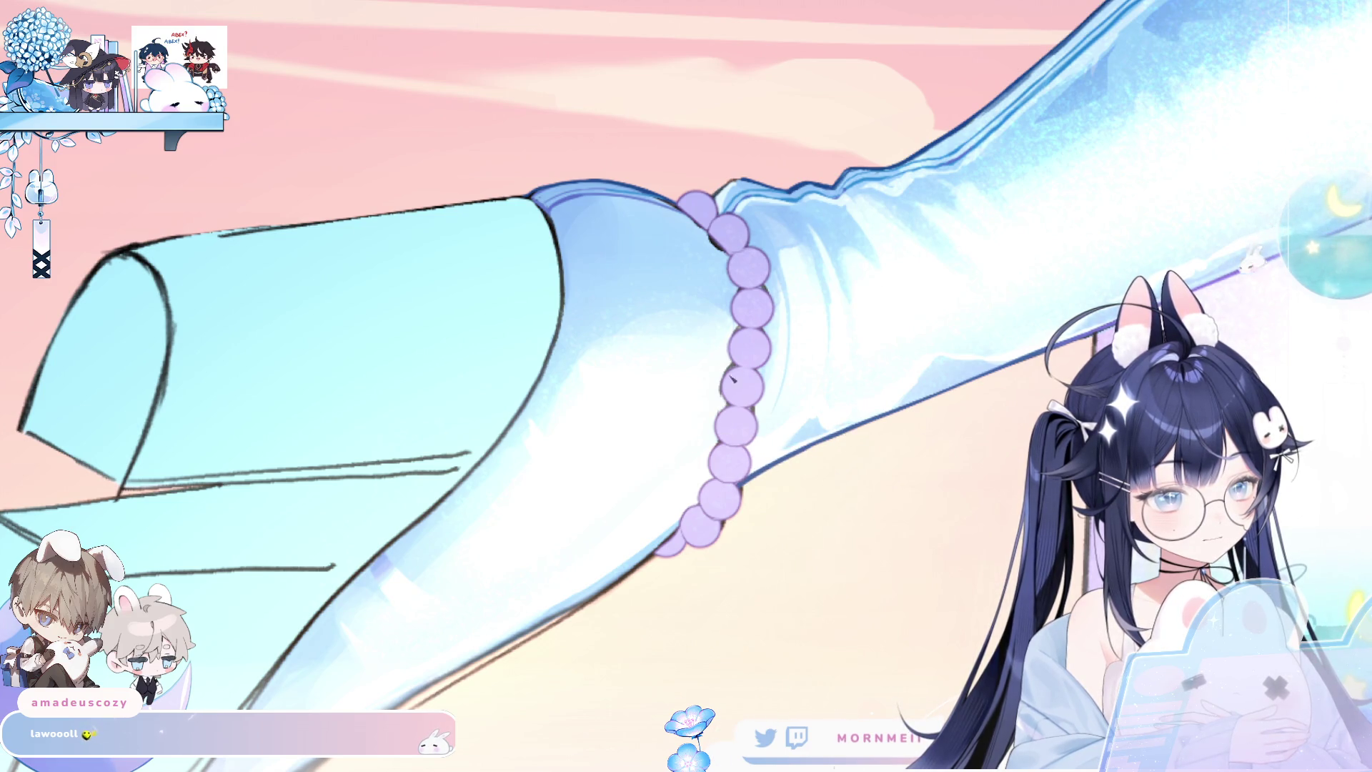
{"action": "key", "text": "h"}
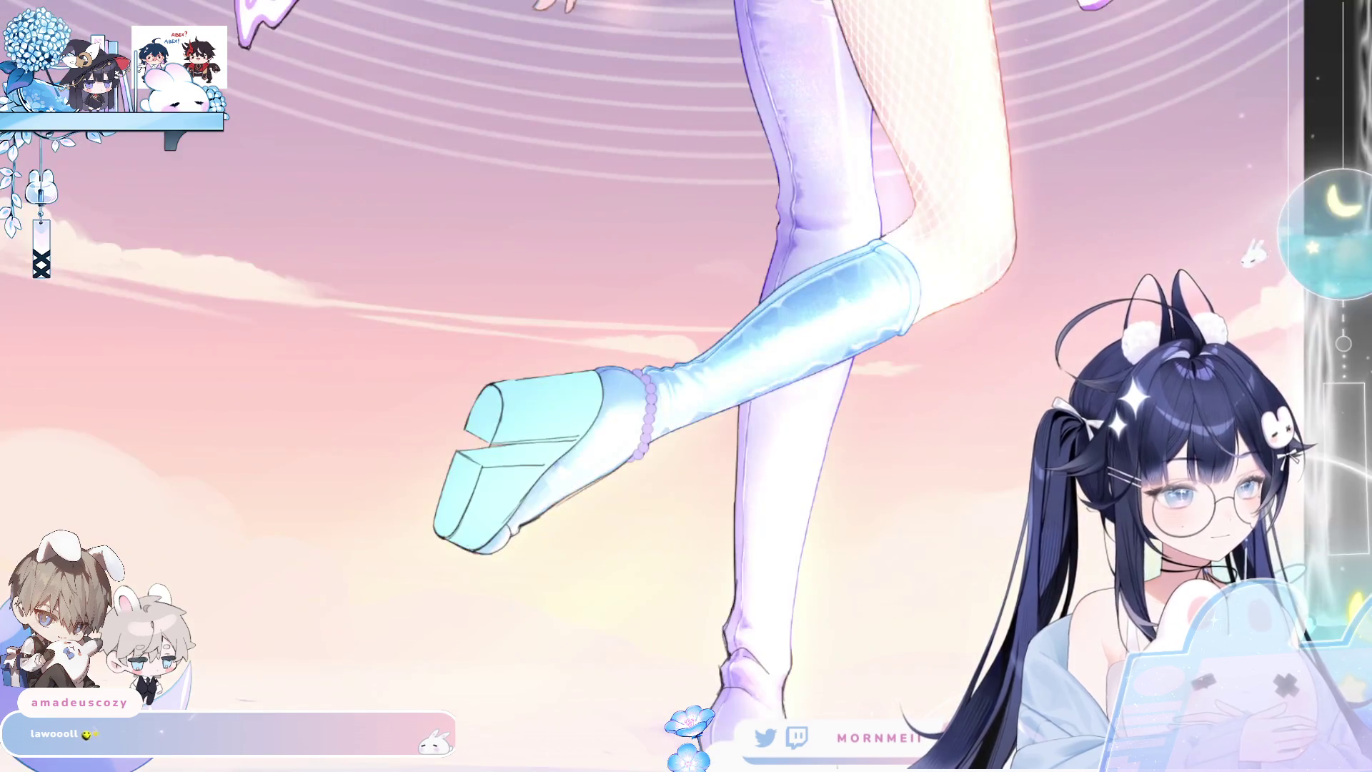
{"action": "key", "text": "h"}
{"action": "key", "text": "ctrl+0"}
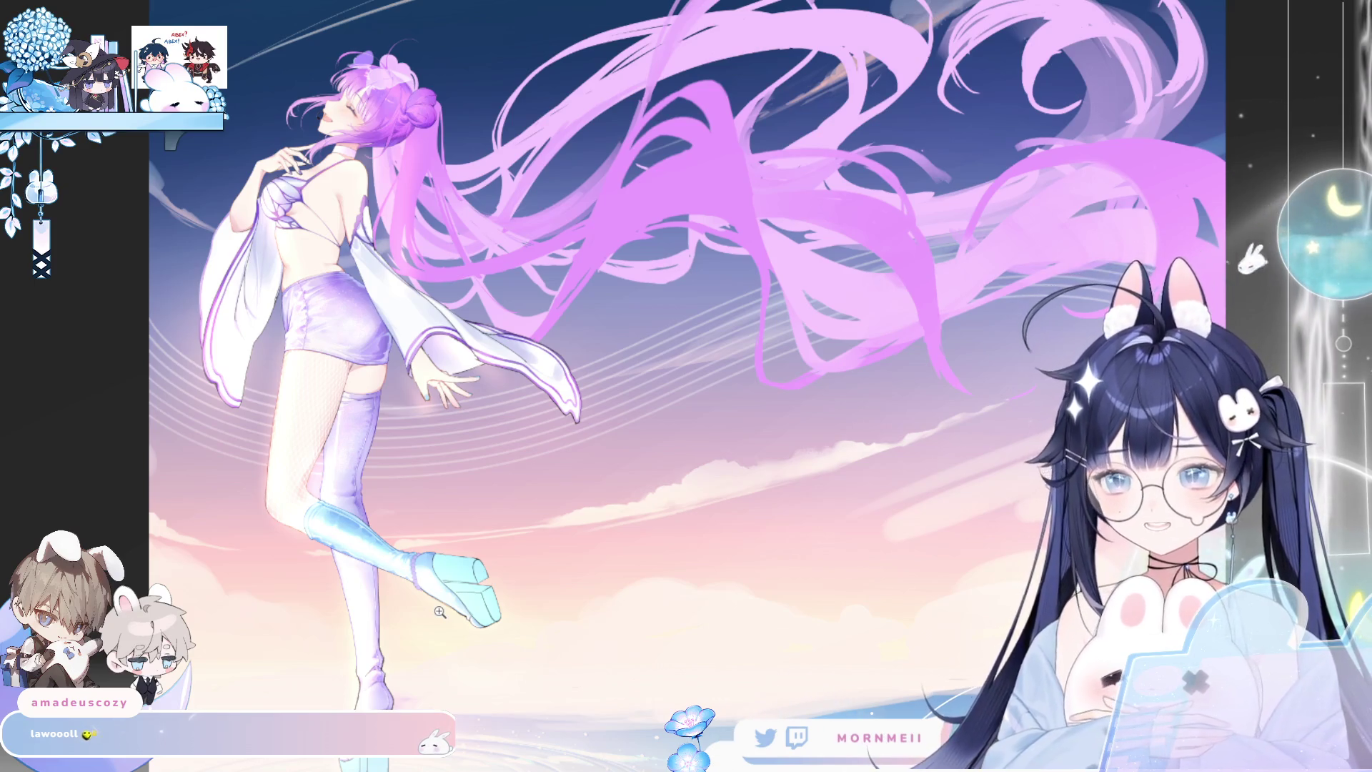
Zoom in on the boot and undo the stray dark stroke beneath it.
{"action": "key", "text": "h"}
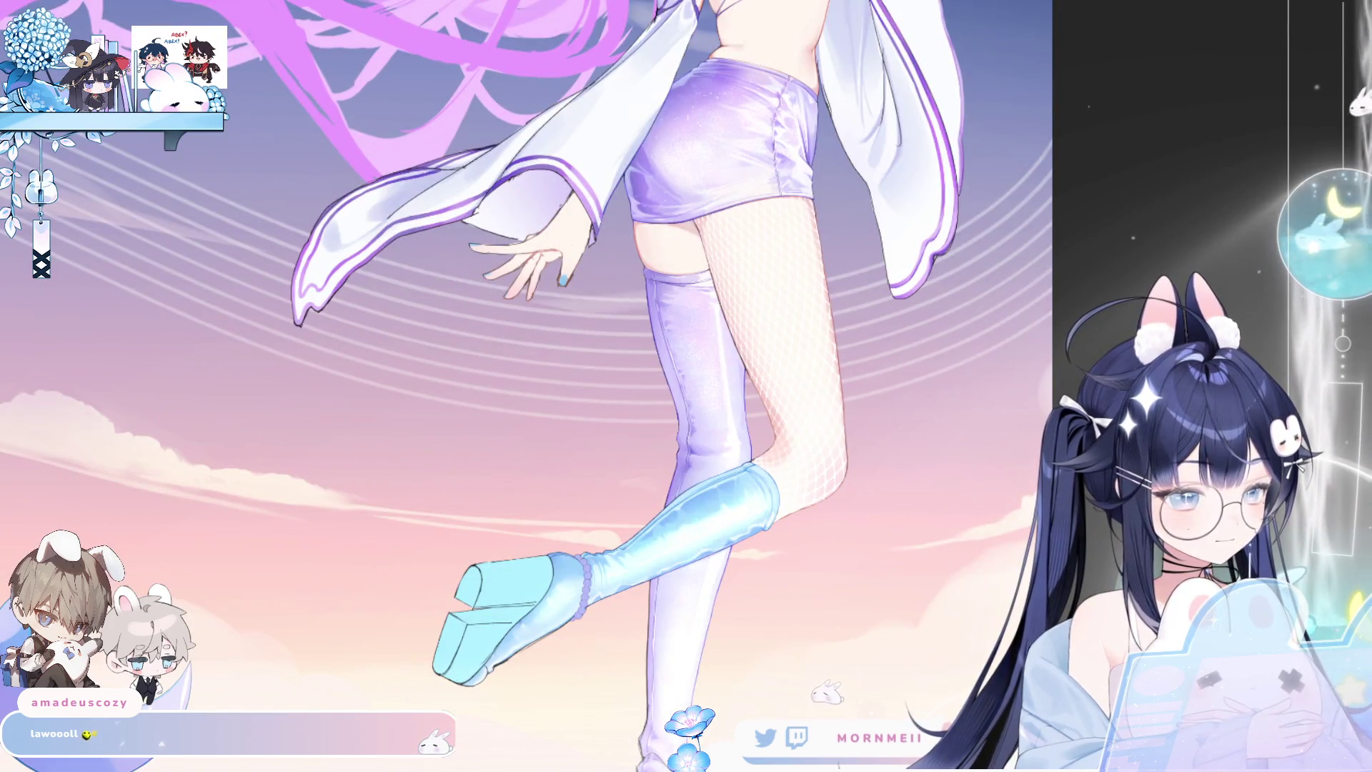
{"action": "left_click", "coordinate": [668, 550]}
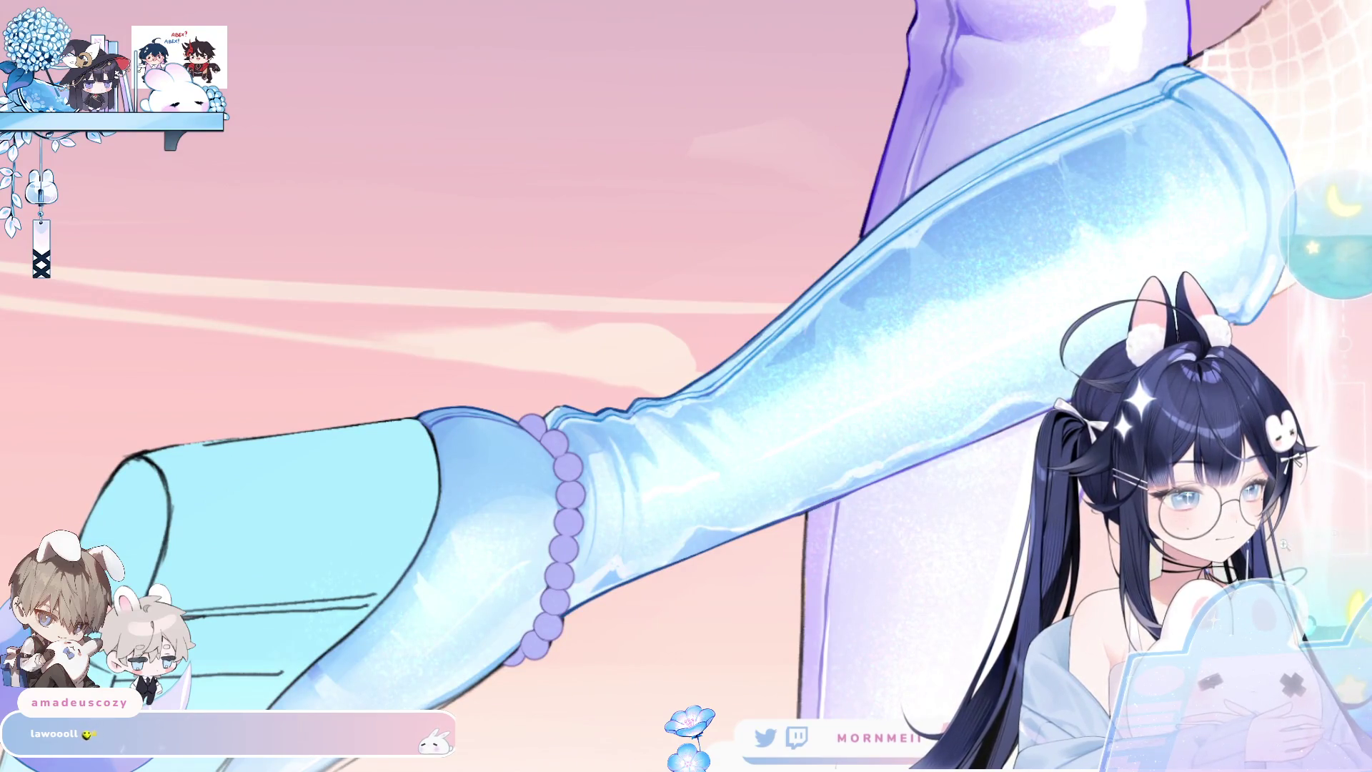
{"action": "left_click_drag", "start_coordinate": [532, 670], "coordinate": [583, 485]}
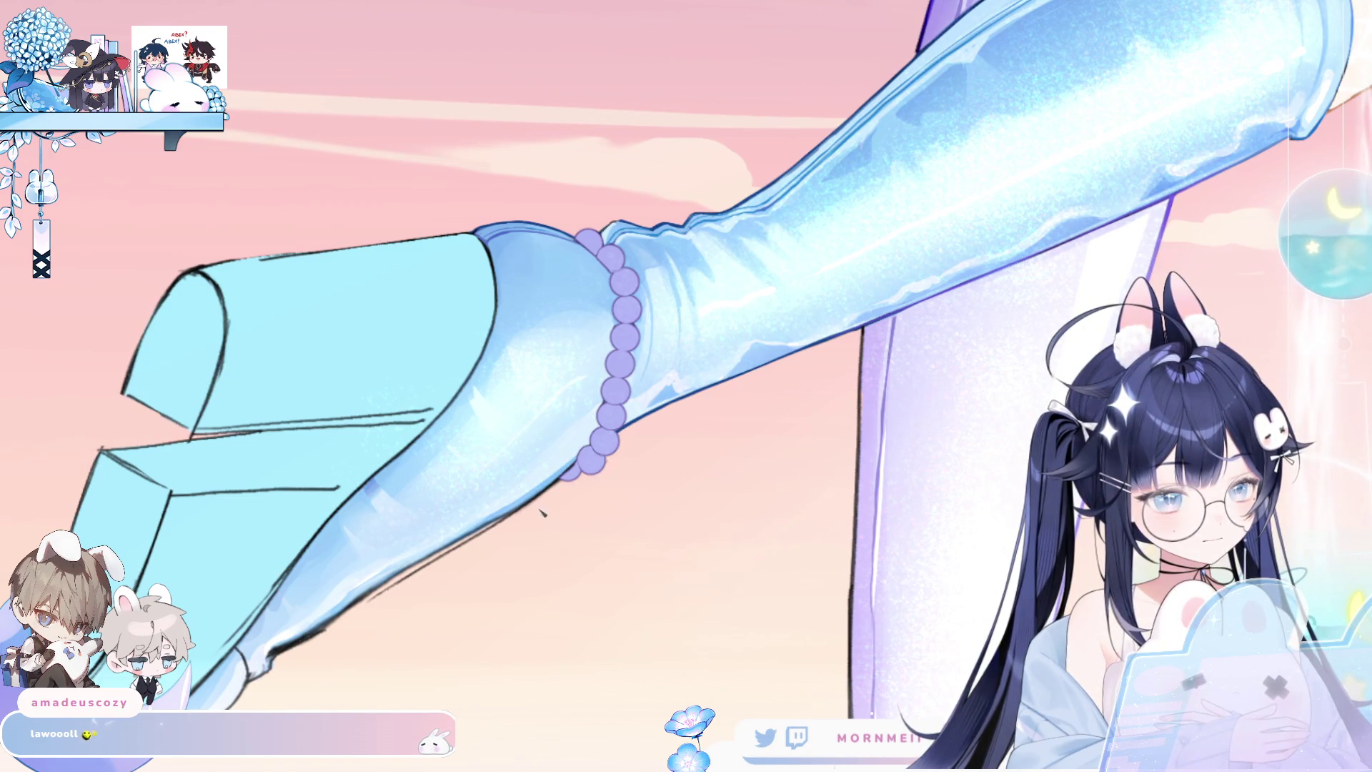
{"action": "left_click_drag", "start_coordinate": [416, 586], "coordinate": [484, 536]}
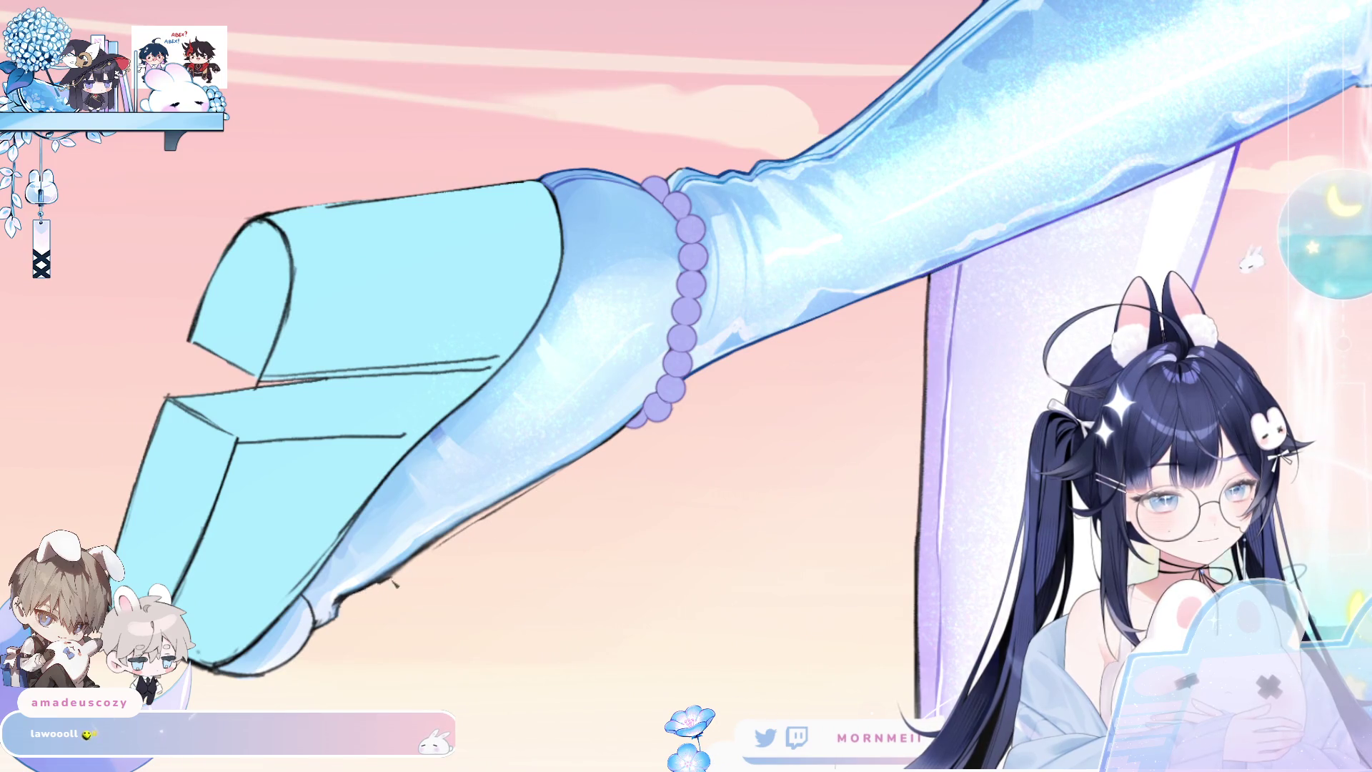
{"action": "key", "text": "ctrl+z"}
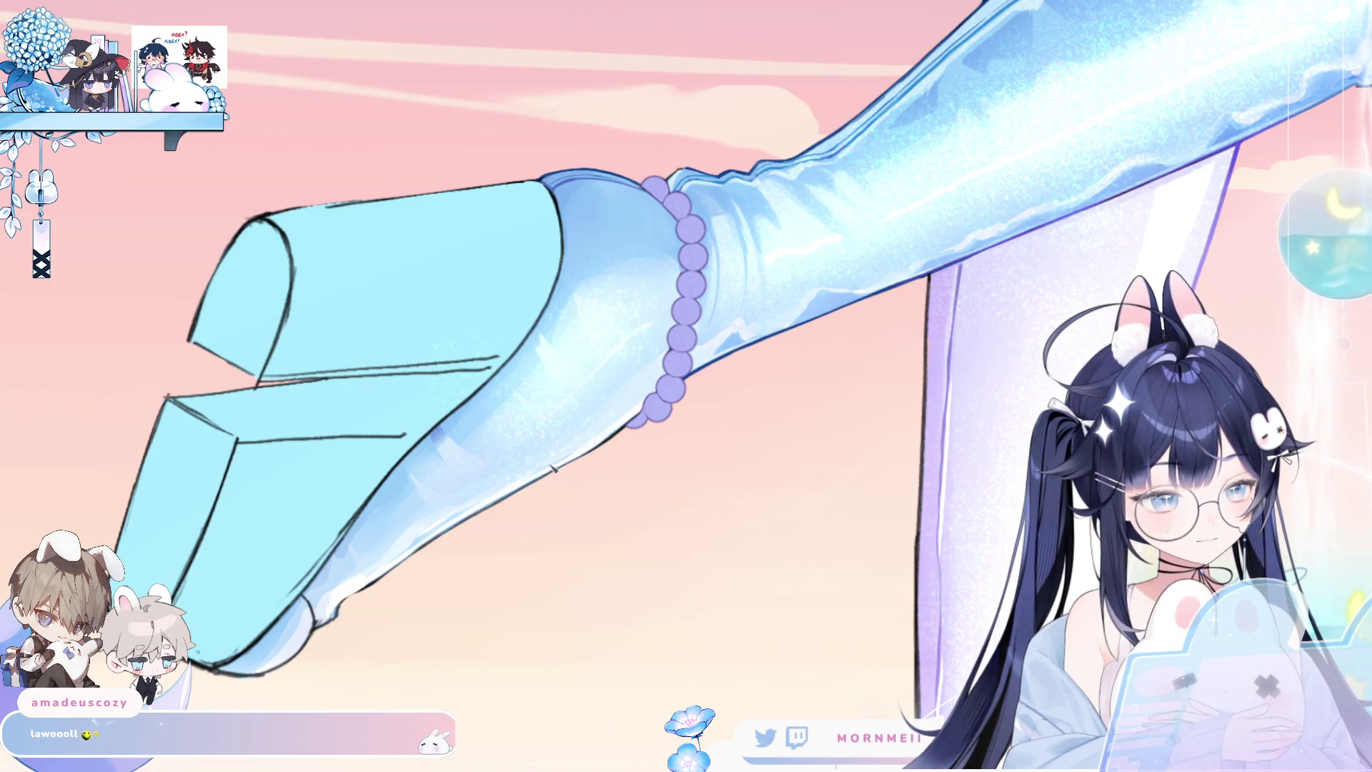
Check the cleaned boot mirrored, in the full figure and close up.
{"action": "key", "text": "h"}
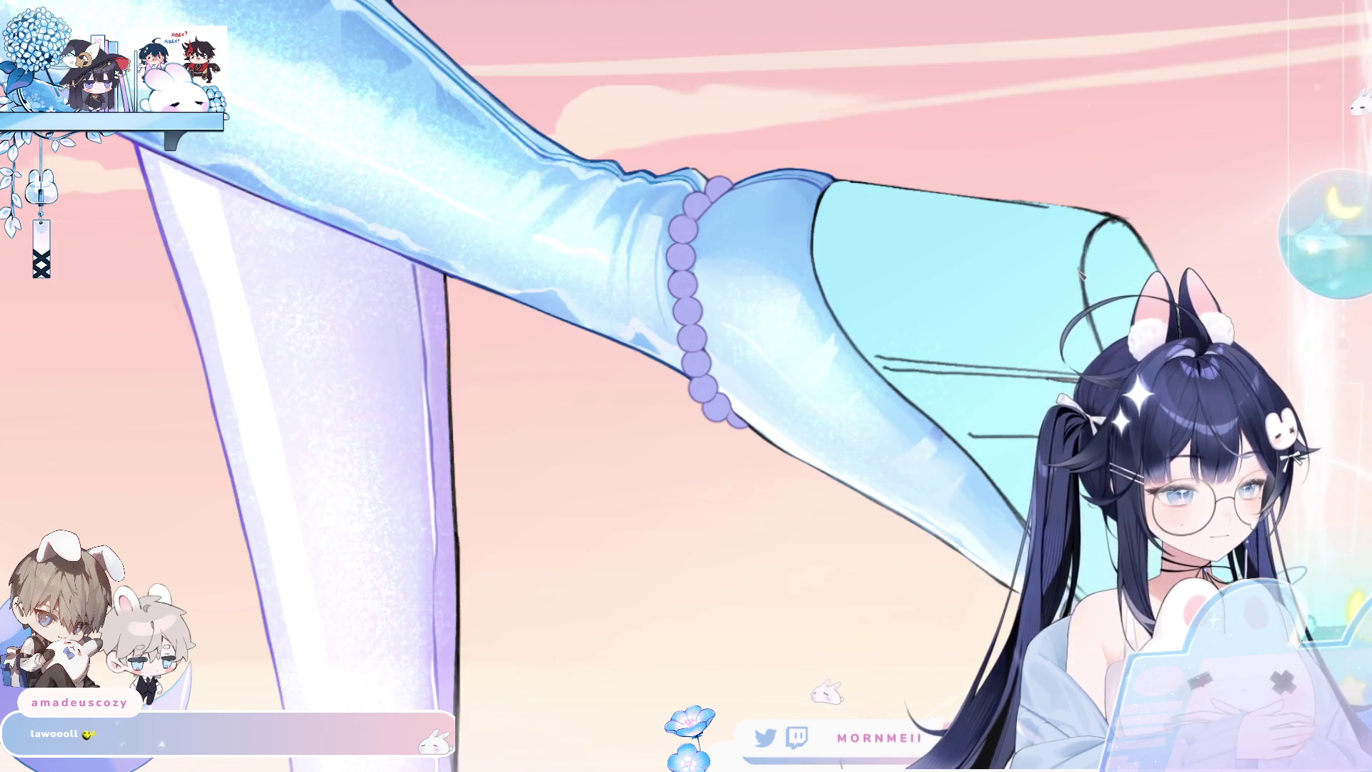
{"action": "key", "text": "h"}
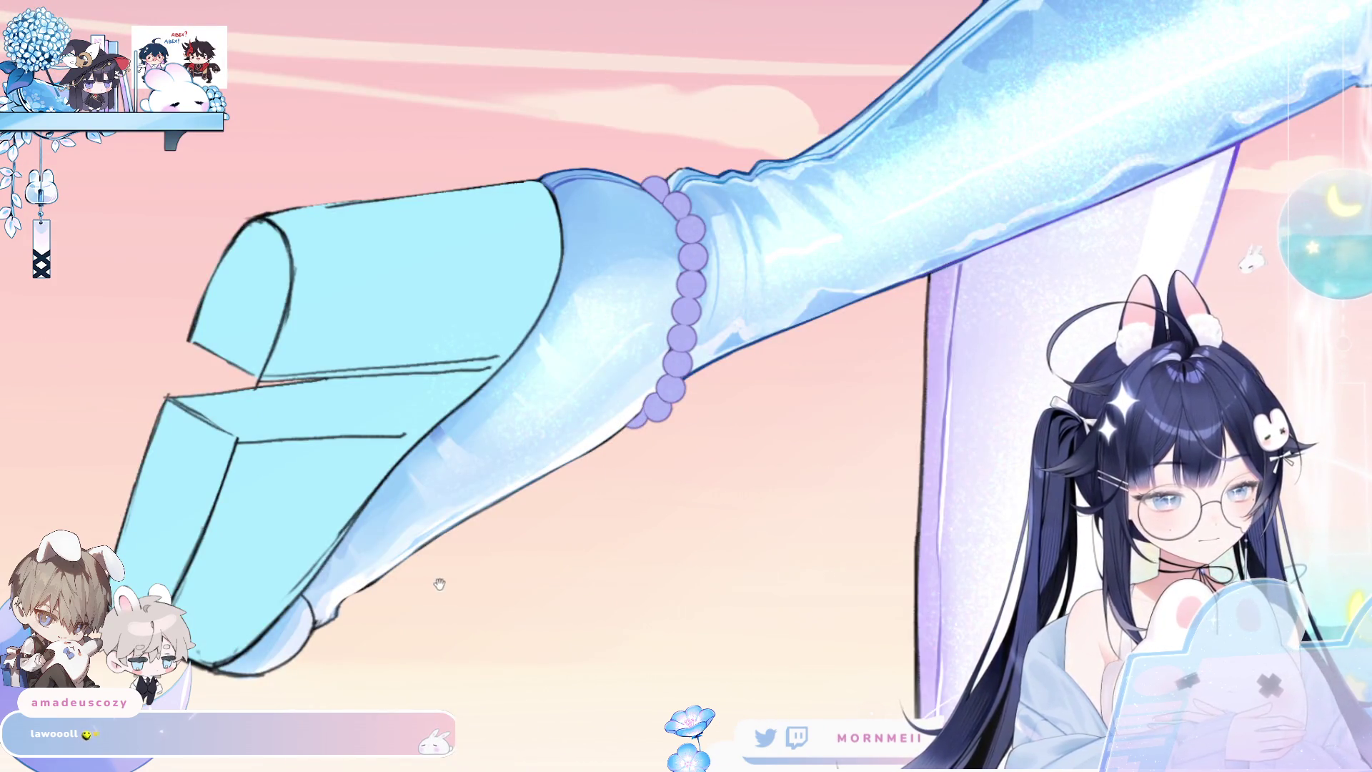
{"action": "left_click_drag", "start_coordinate": [441, 579], "coordinate": [577, 435]}
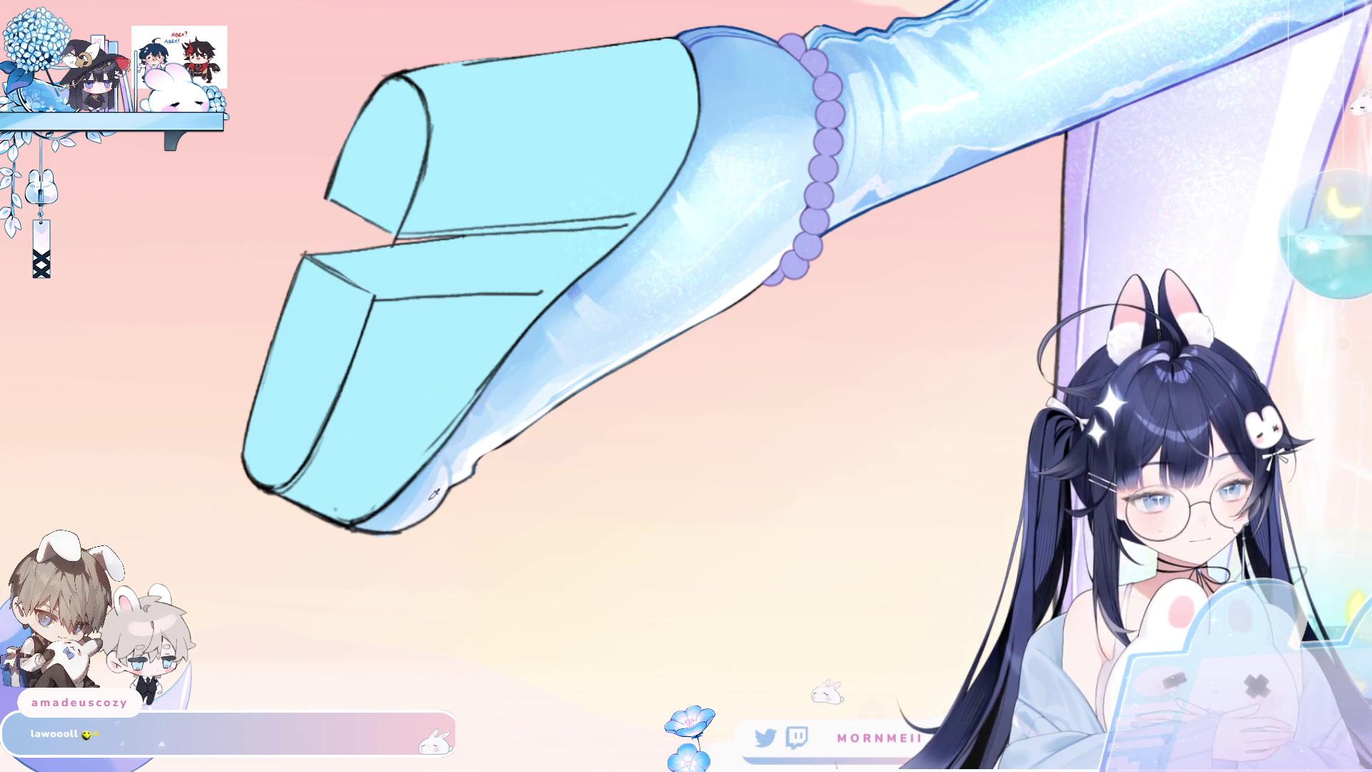
{"action": "key", "text": "h"}
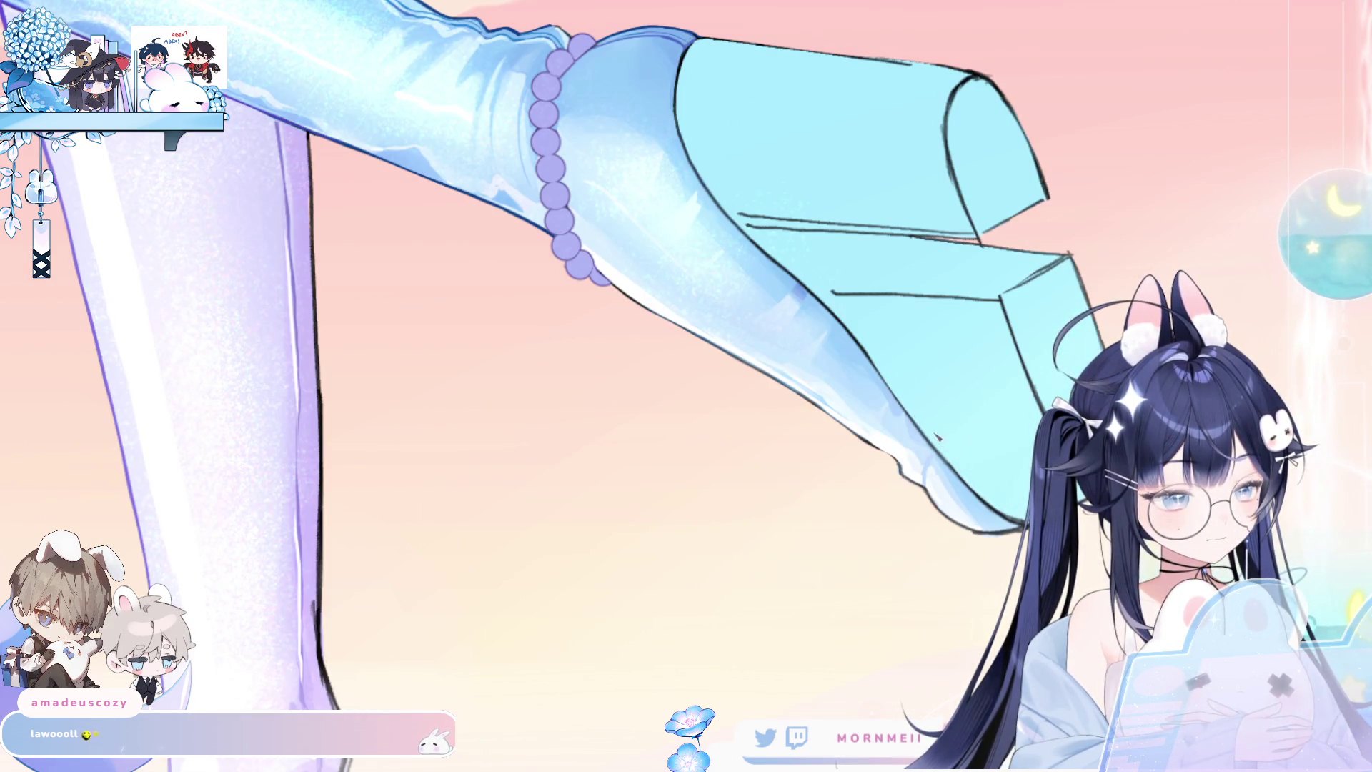
{"action": "key", "text": "h"}
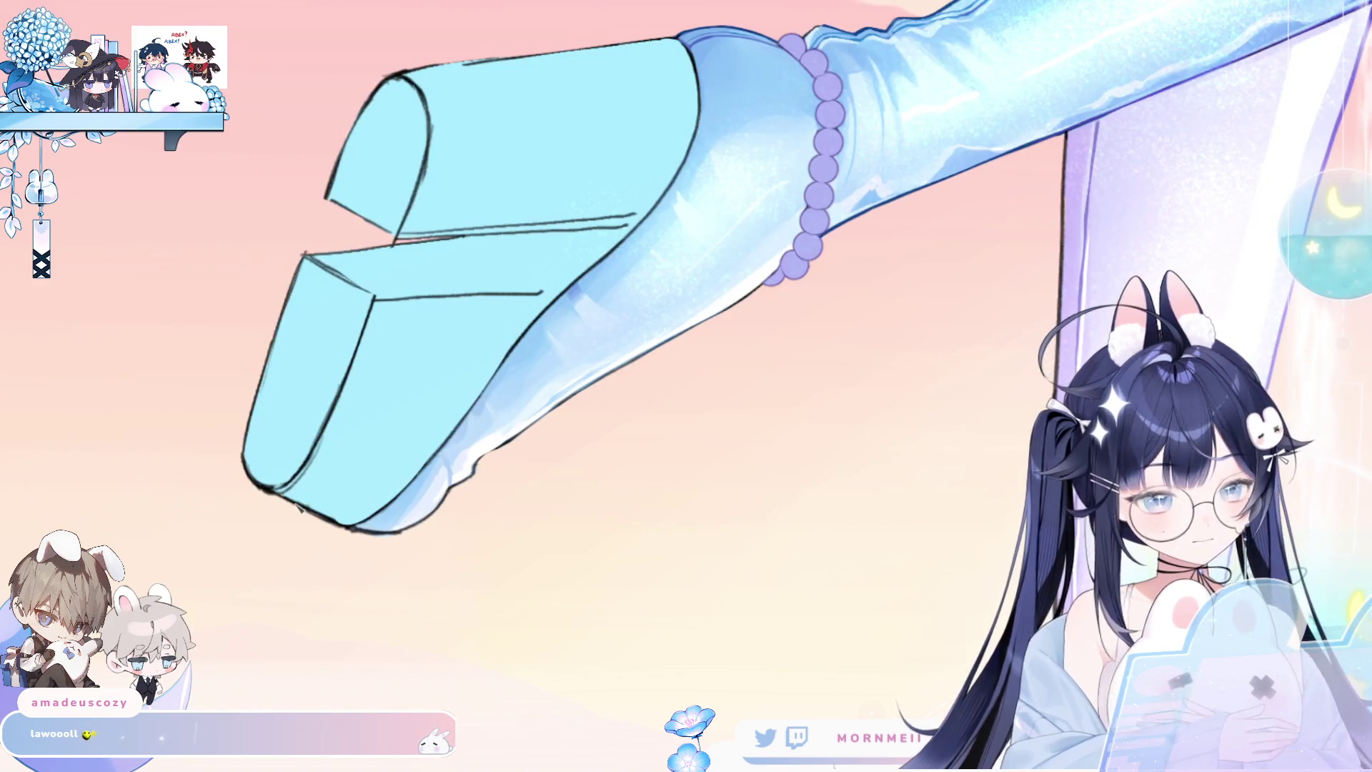
{"action": "key", "text": "ctrl+0"}
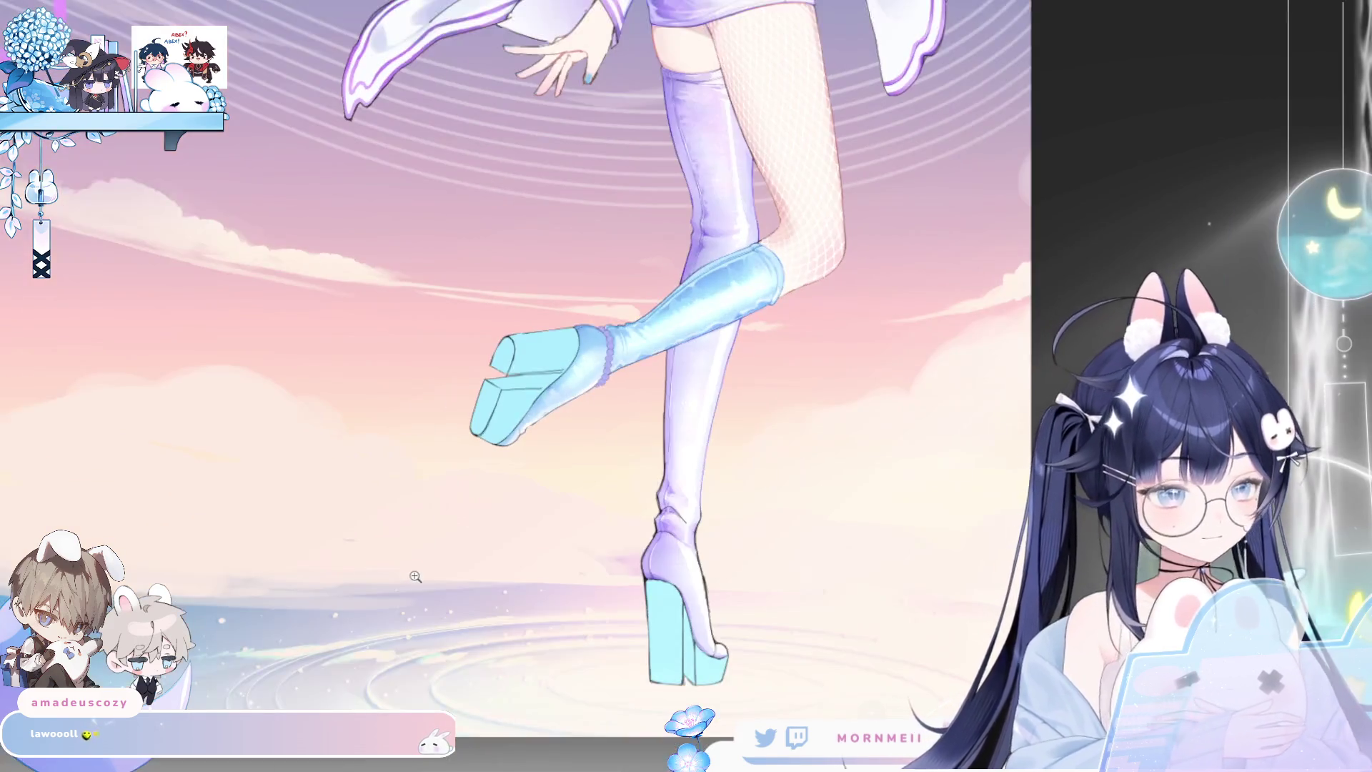
{"action": "key", "text": "h"}
{"action": "key", "text": "h"}
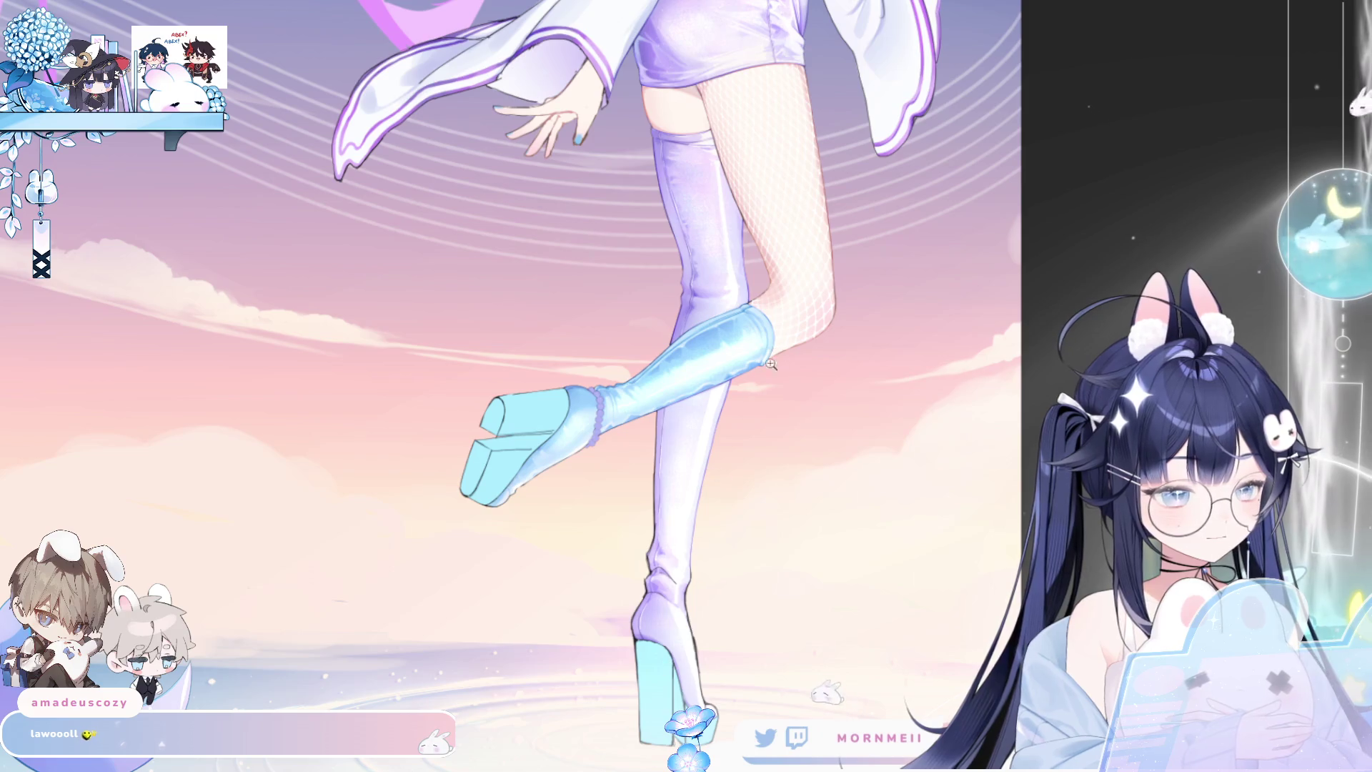
{"action": "left_click_drag", "start_coordinate": [626, 476], "coordinate": [1135, 227]}
{"action": "key", "text": "h"}
{"action": "key", "text": "h"}
{"action": "left_click_drag", "start_coordinate": [794, 377], "coordinate": [756, 187]}
{"action": "key", "text": "h"}
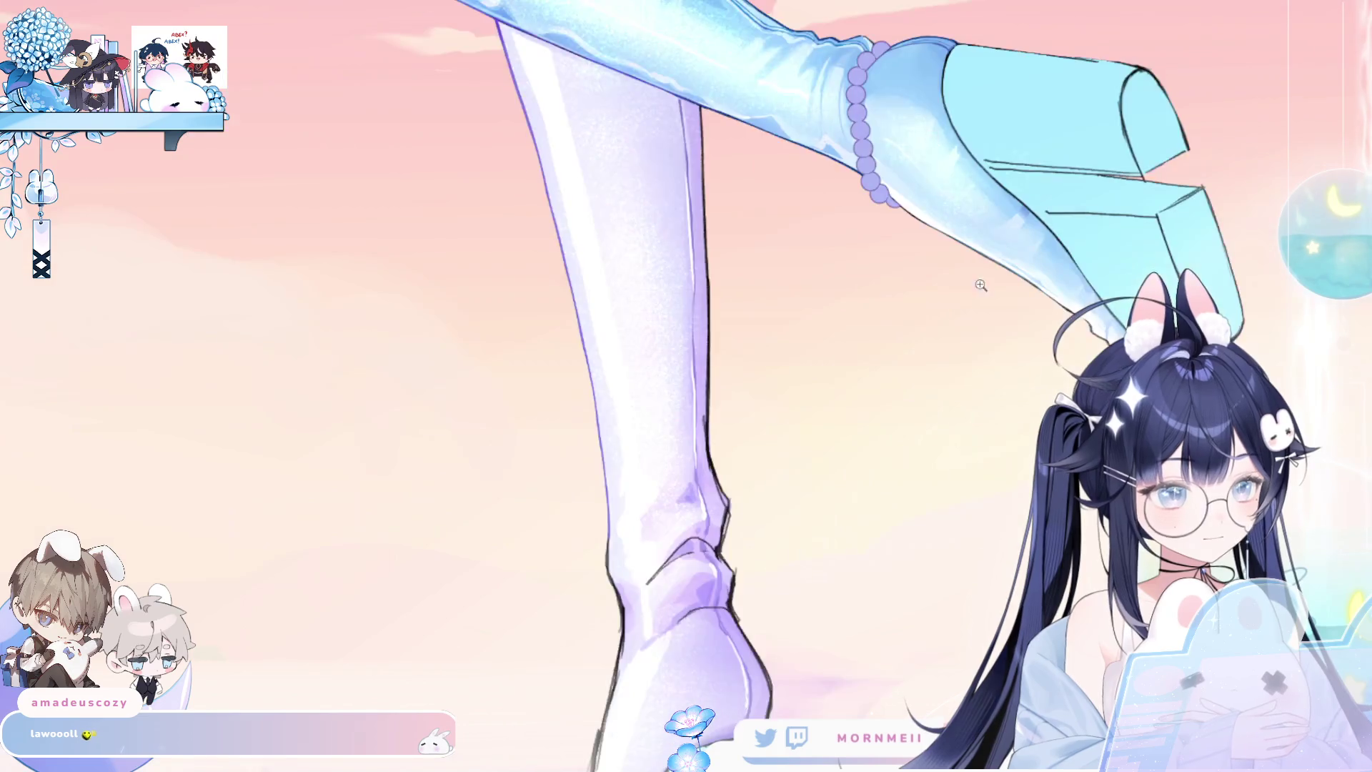
Zoom in on the leg and check the heel's shape in mirrored view.
{"action": "left_click", "coordinate": [704, 315]}
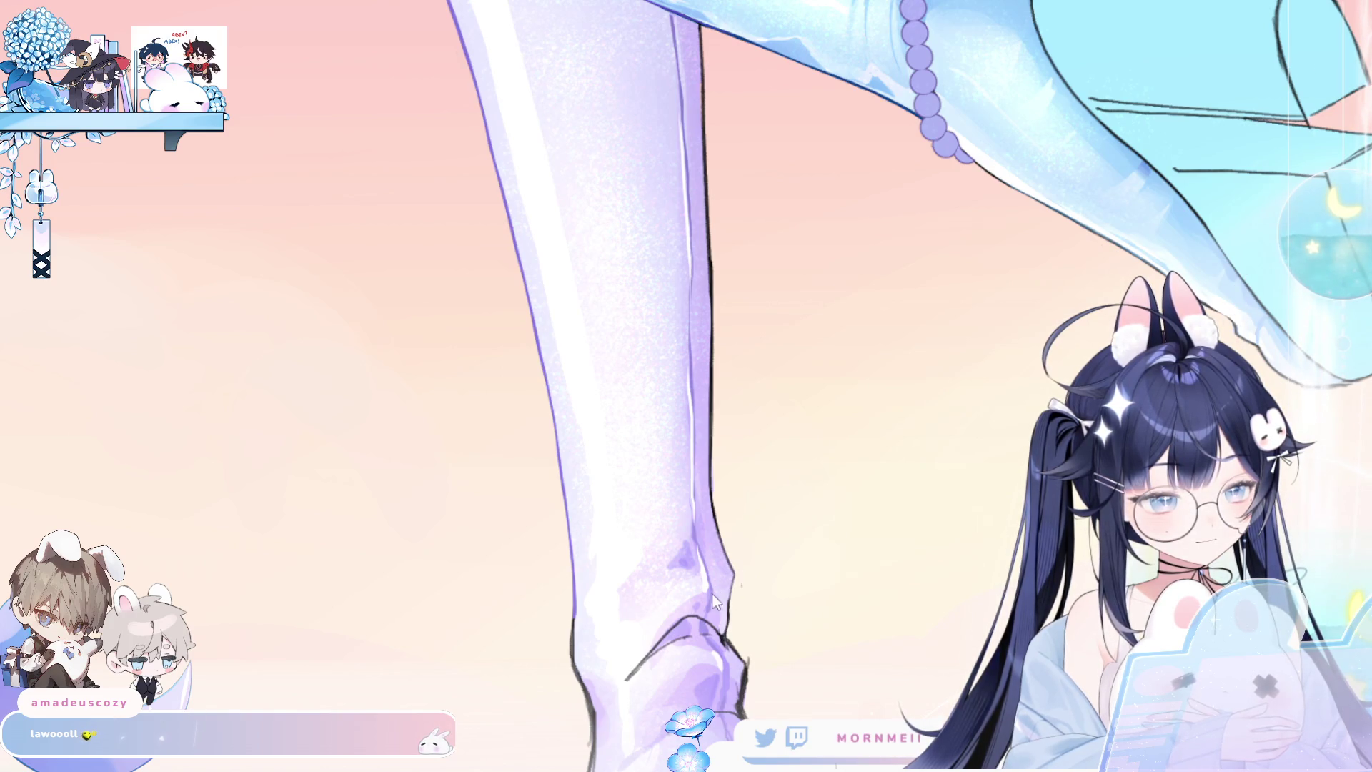
{"action": "scroll", "coordinate": [756, 333], "scroll_direction": "up", "scroll_amount": 3}
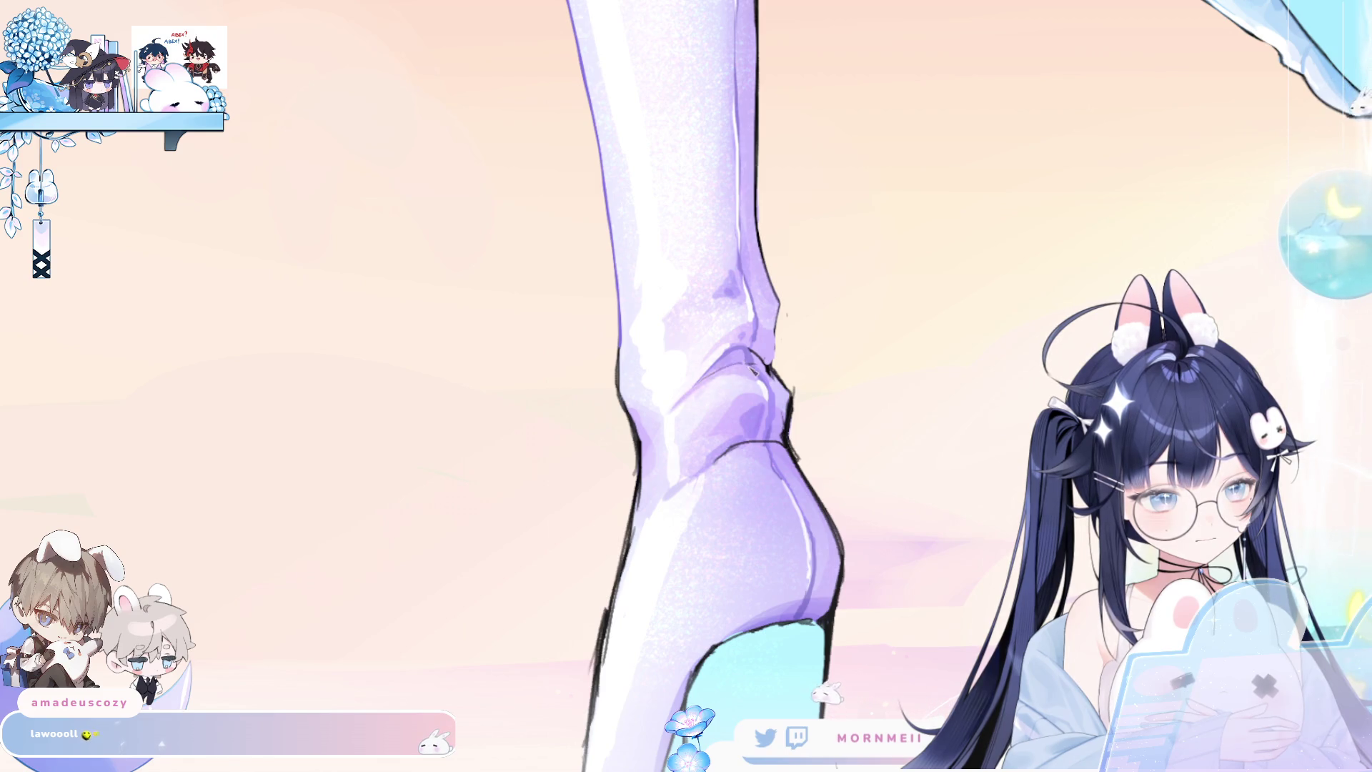
{"action": "key", "text": "h"}
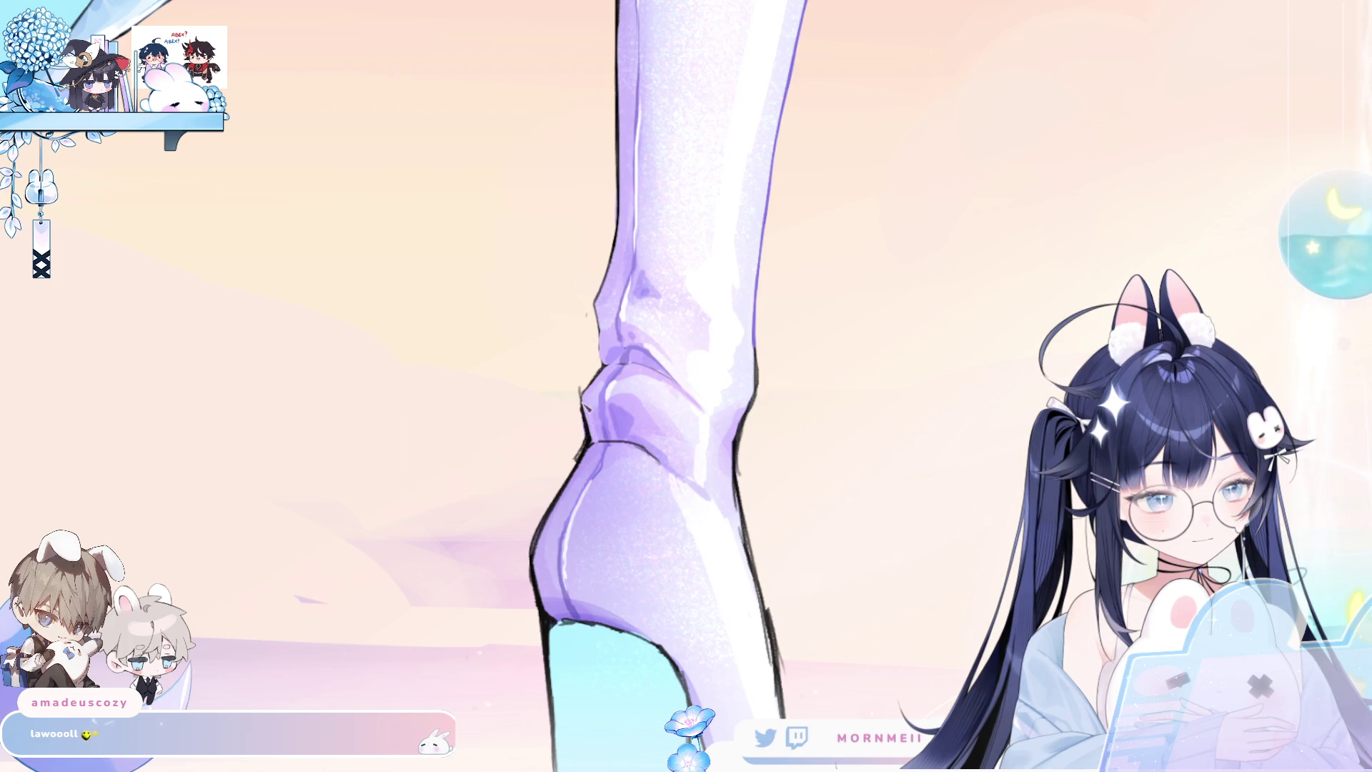
{"action": "key", "text": "h"}
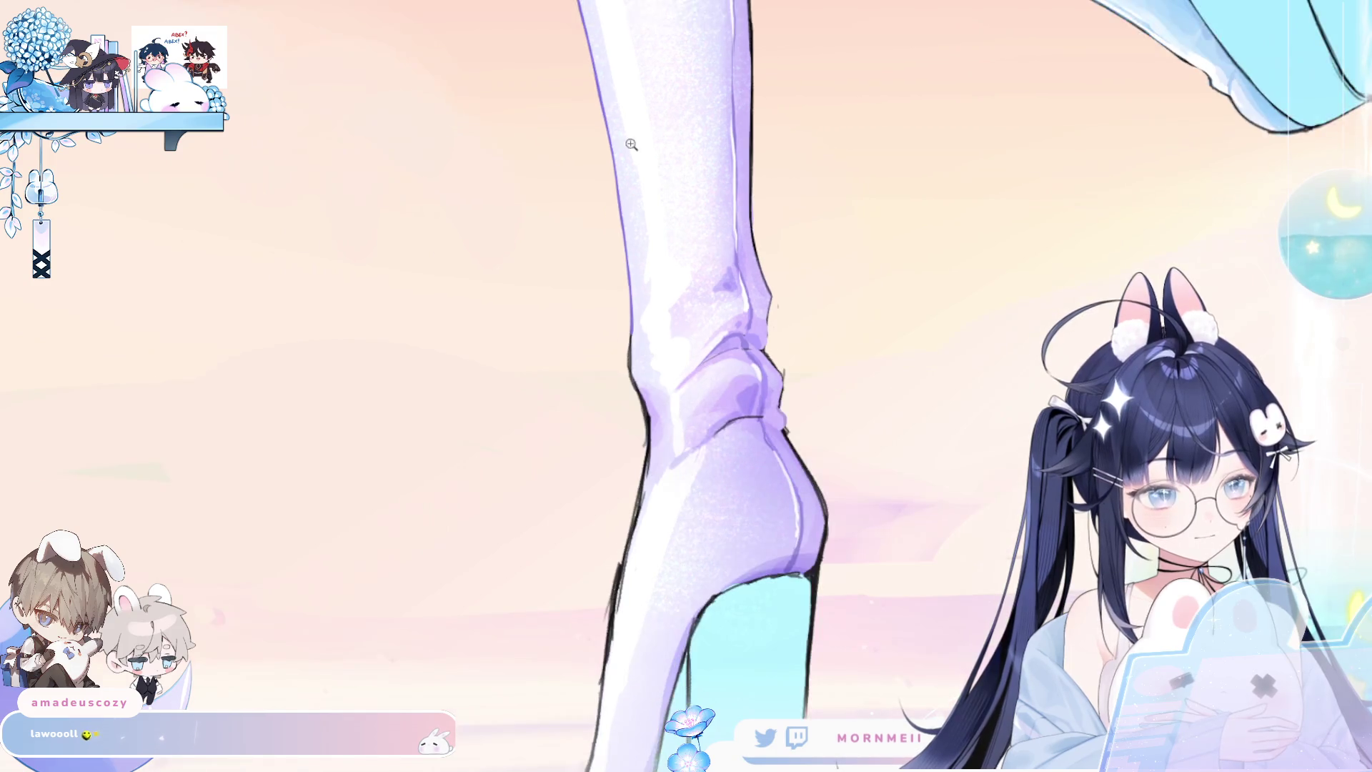
{"action": "left_click", "coordinate": [606, 122]}
{"action": "scroll", "coordinate": [613, 133], "scroll_direction": "down", "scroll_amount": 2}
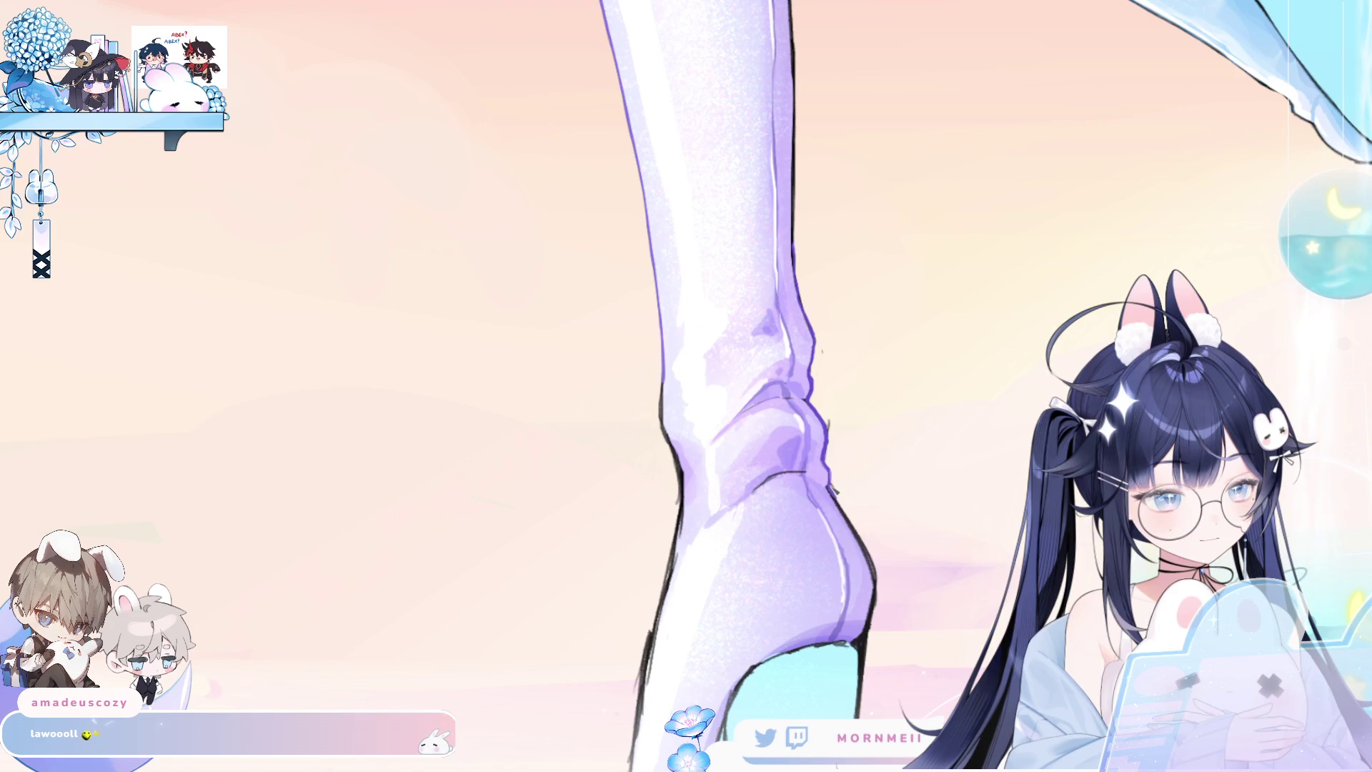
{"action": "key", "text": "h"}
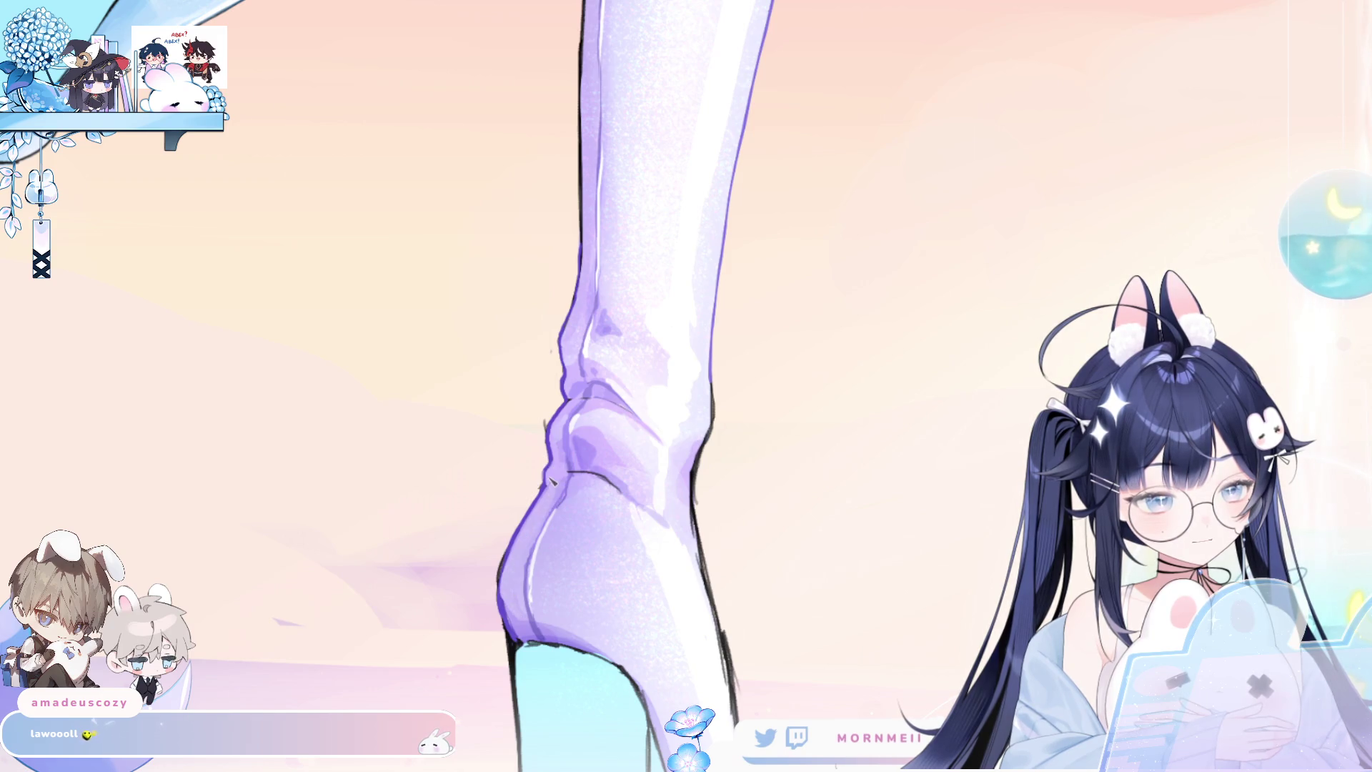
{"action": "key", "text": "h"}
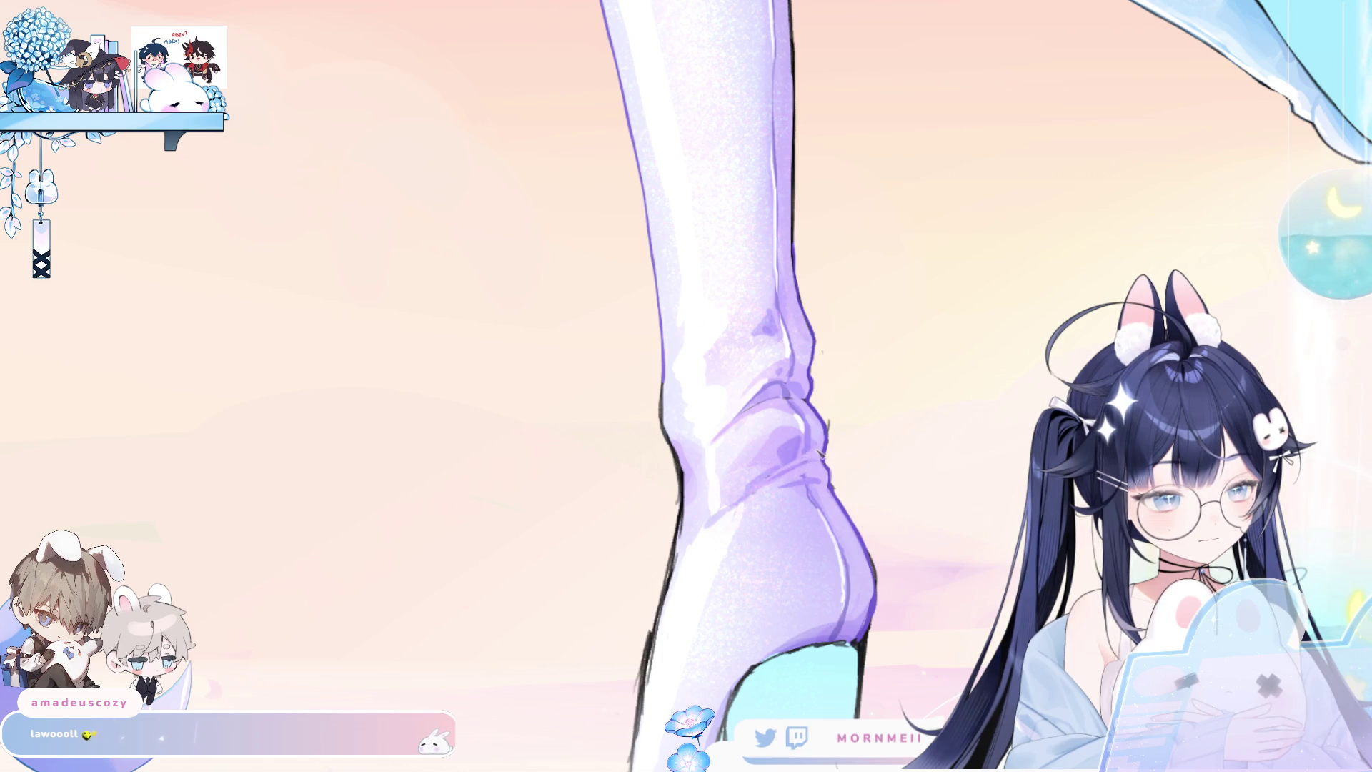
{"action": "key", "text": "h"}
{"action": "key", "text": "h"}
{"action": "scroll", "coordinate": [770, 315], "scroll_direction": "down", "scroll_amount": 3}
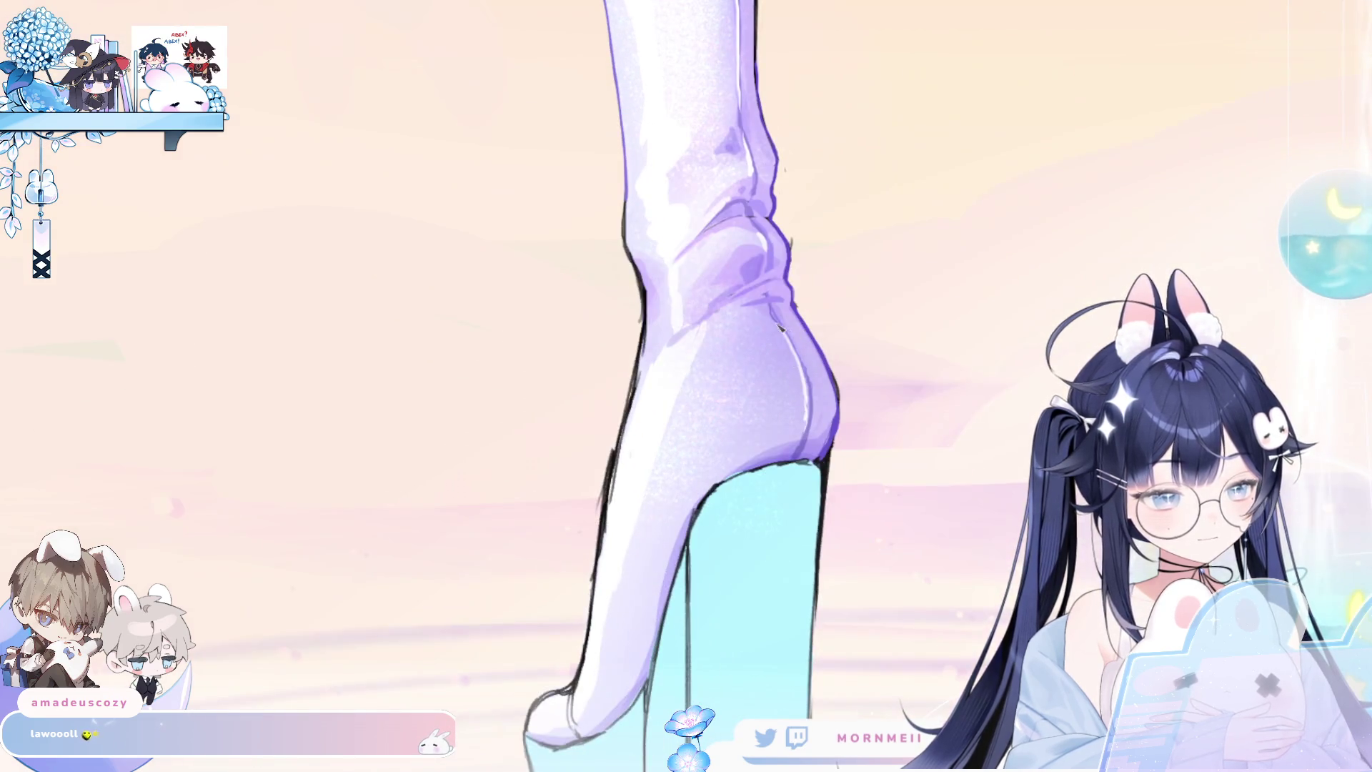
{"action": "key", "text": "h"}
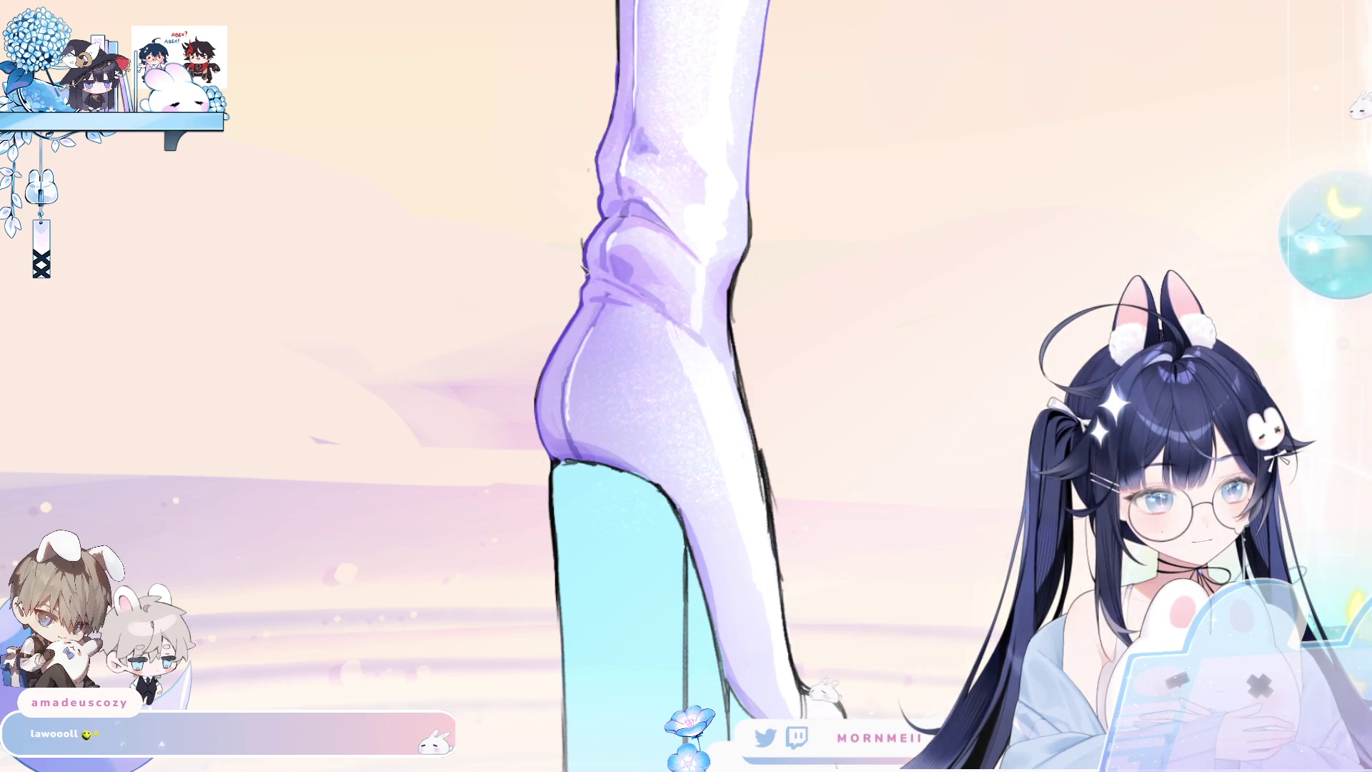
Rotate the canvas to line up the standing boot and mirror it.
{"action": "mouse_move", "coordinate": [630, 192]}
{"action": "left_mouse_down"}
{"action": "mouse_move", "coordinate": [818, 184]}
{"action": "mouse_move", "coordinate": [763, 393]}
{"action": "left_mouse_up"}
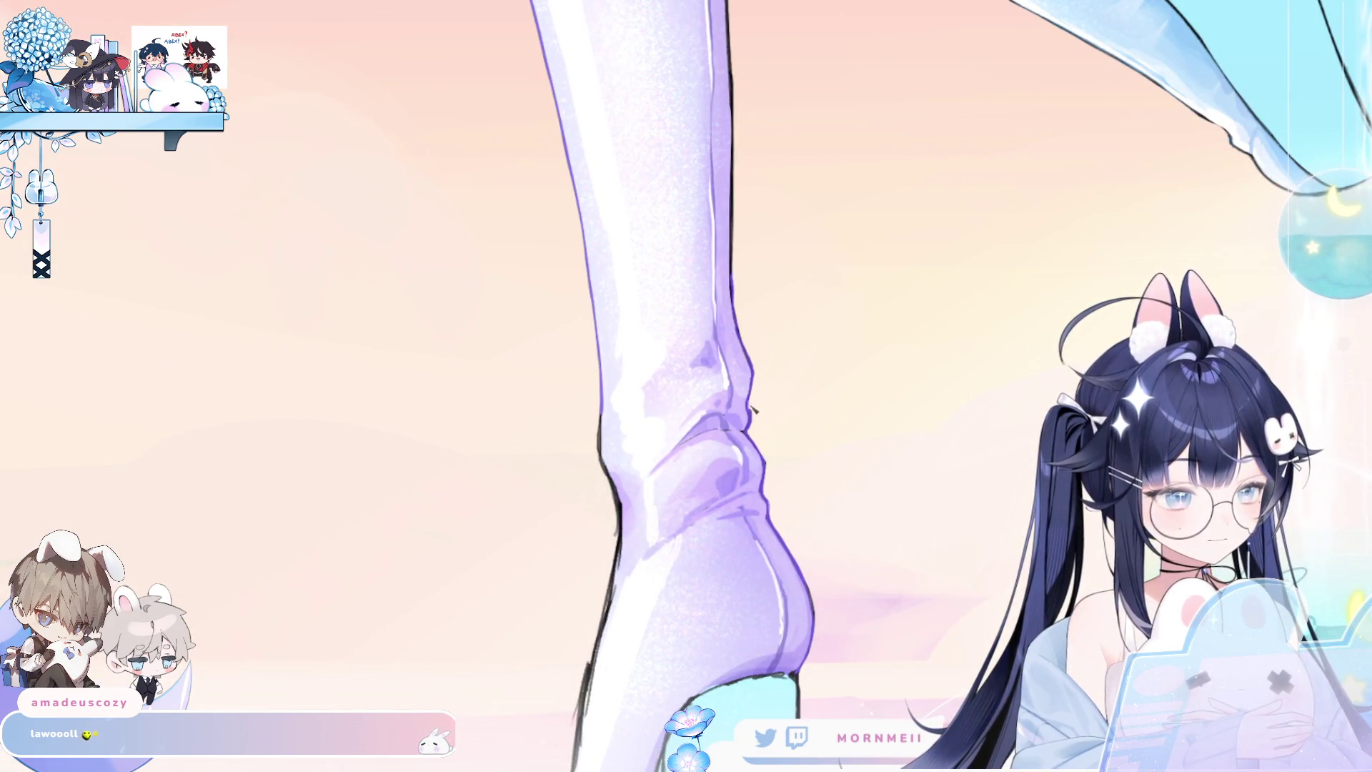
{"action": "left_click_drag", "start_coordinate": [810, 178], "coordinate": [714, 378]}
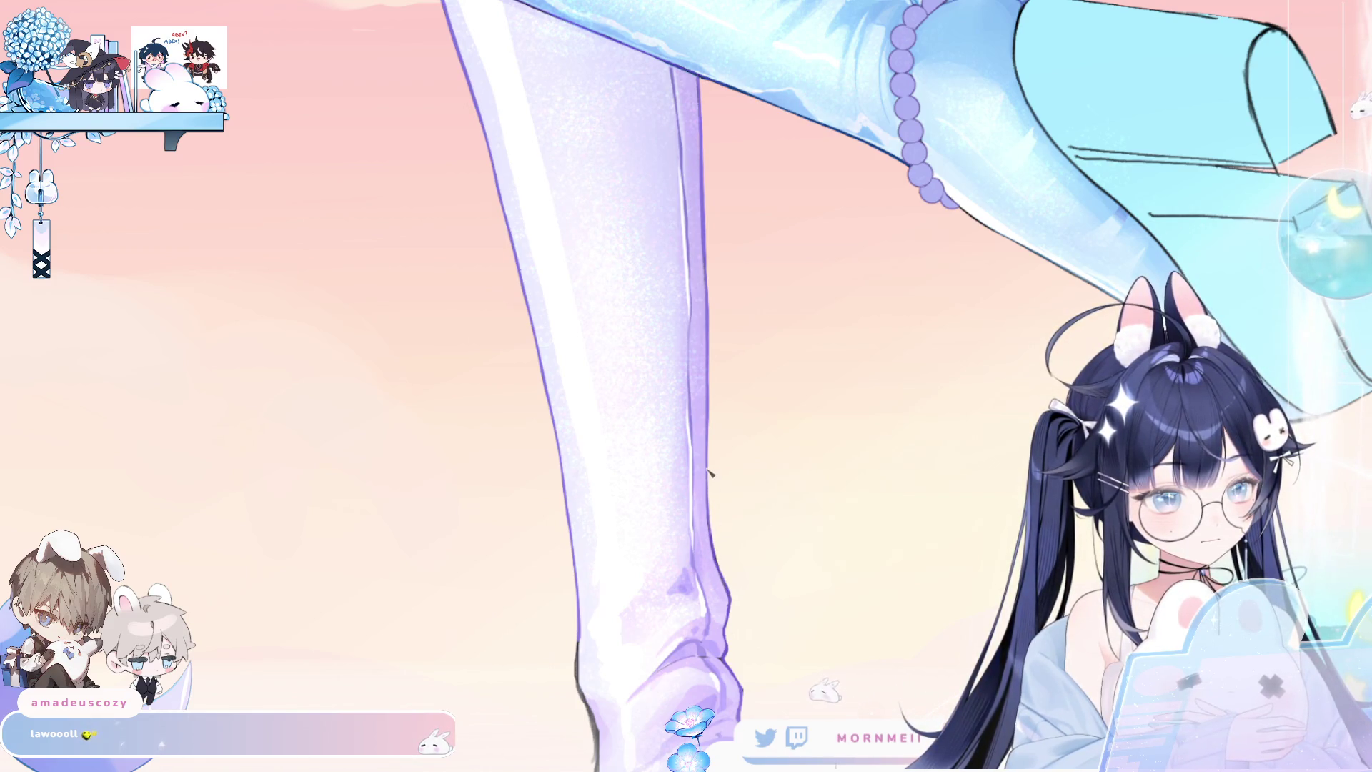
{"action": "left_click_drag", "start_coordinate": [902, 179], "coordinate": [727, 175]}
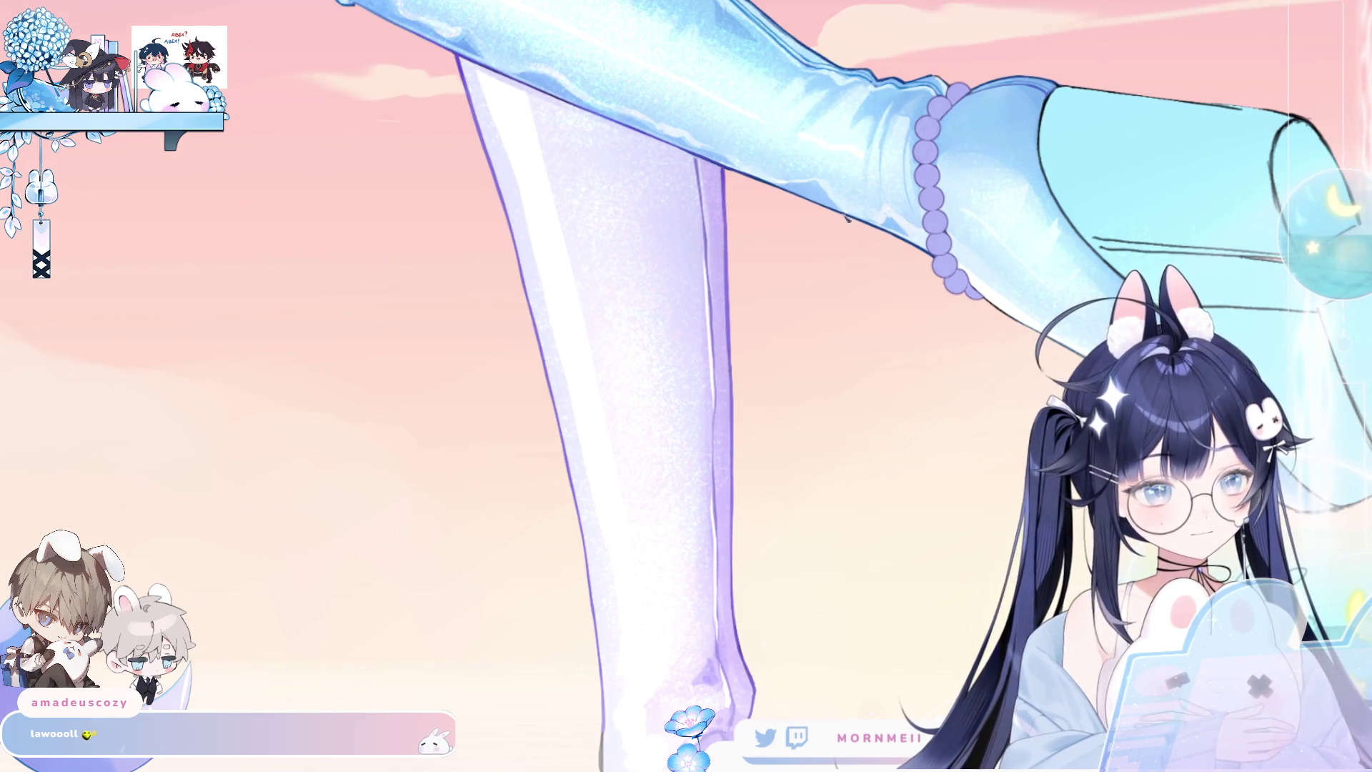
{"action": "mouse_move", "coordinate": [727, 192]}
{"action": "left_mouse_down"}
{"action": "mouse_move", "coordinate": [841, 700]}
{"action": "mouse_move", "coordinate": [790, 275]}
{"action": "left_mouse_up"}
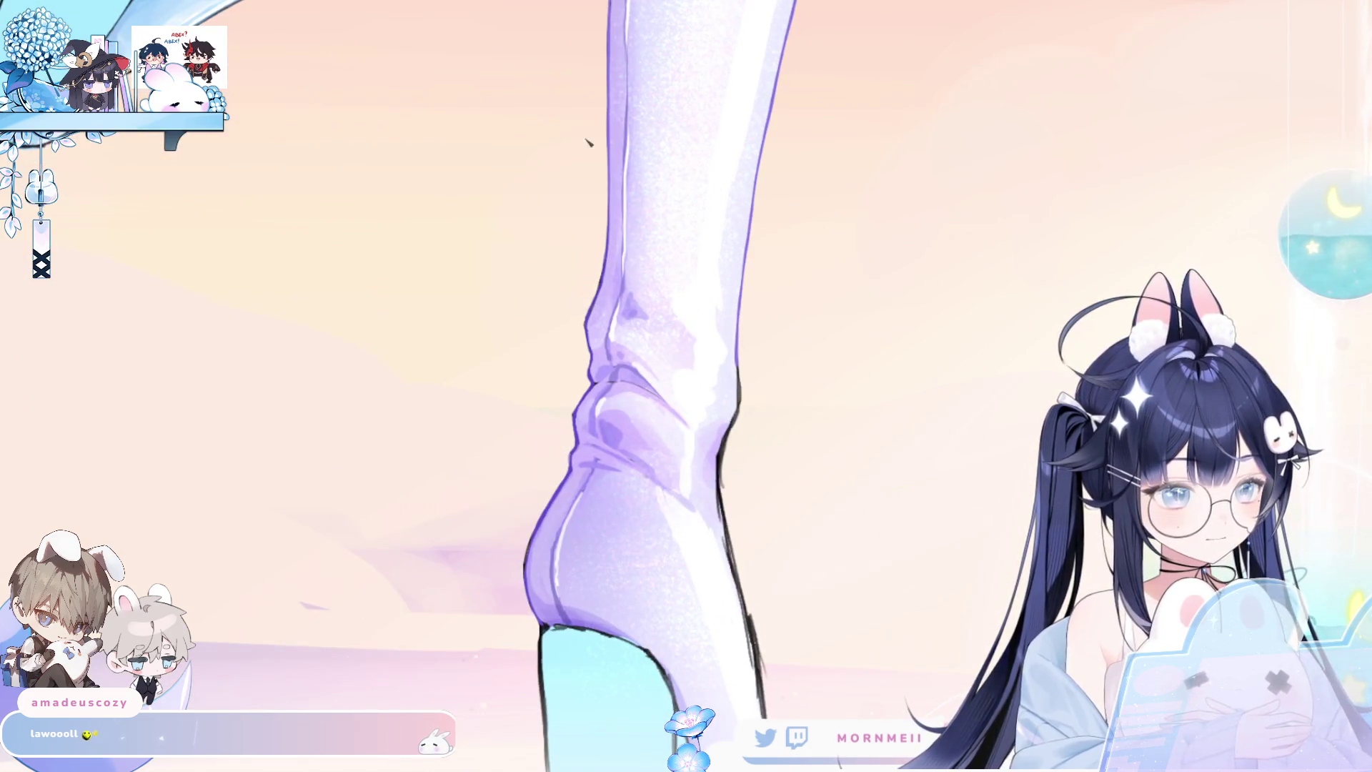
{"action": "left_click_drag", "start_coordinate": [588, 140], "coordinate": [775, 286]}
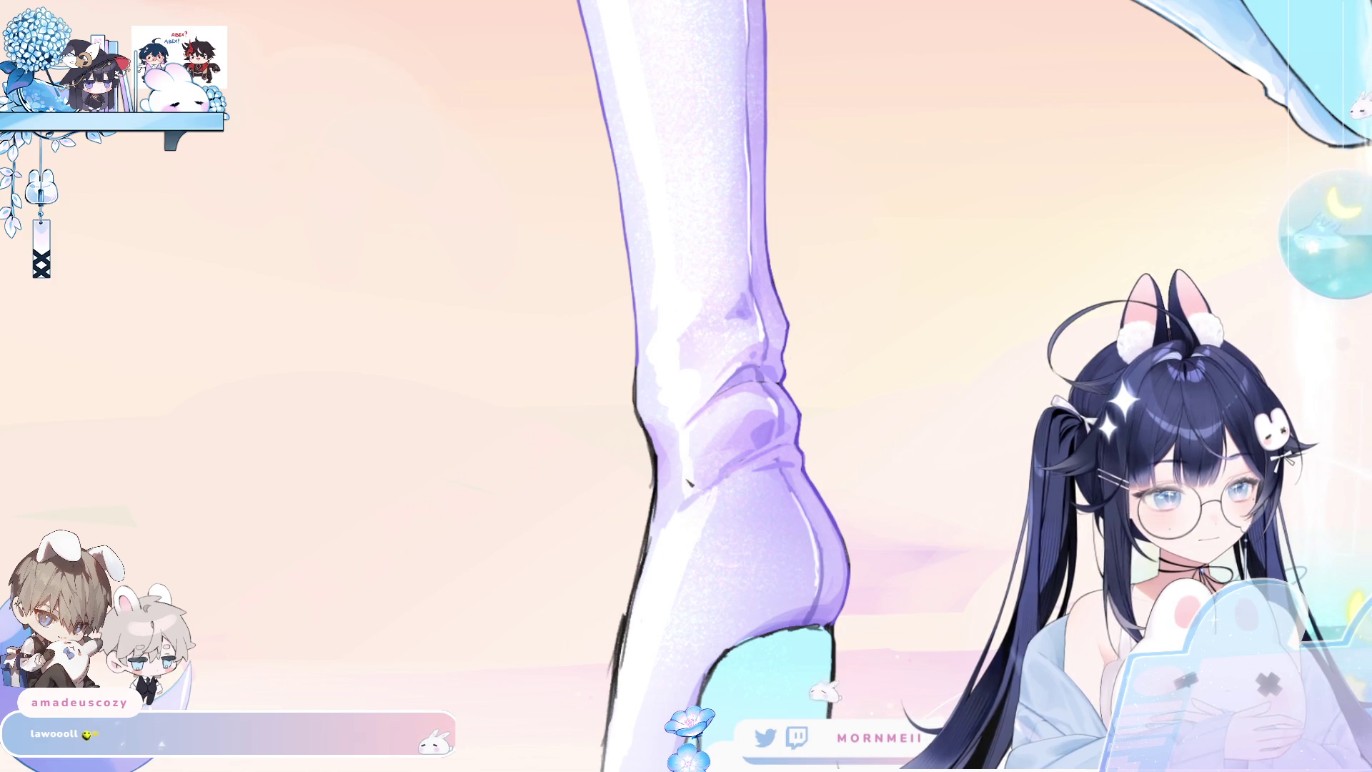
{"action": "key", "text": "m"}
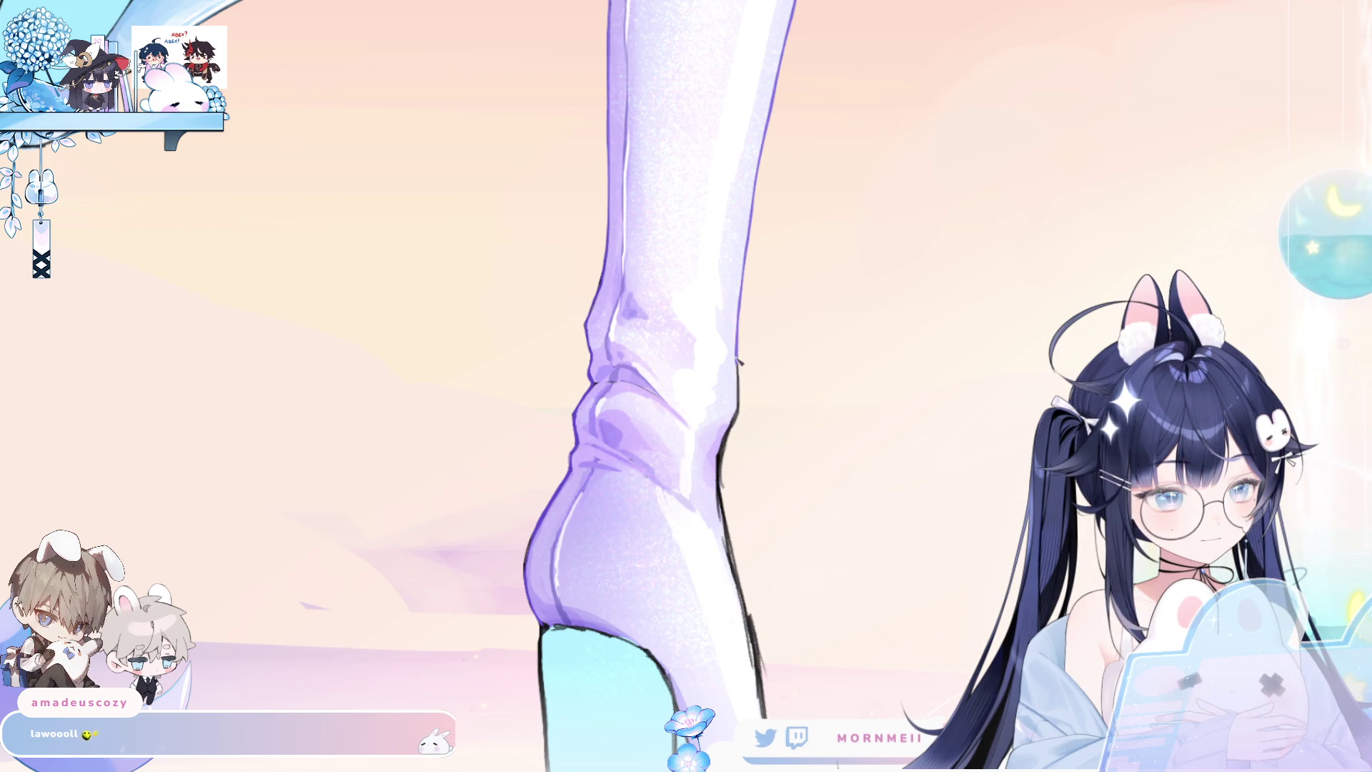
Undo a too-dark stroke on the boot's back edge and reframe the boot.
{"action": "left_click_drag", "start_coordinate": [731, 439], "coordinate": [724, 516]}
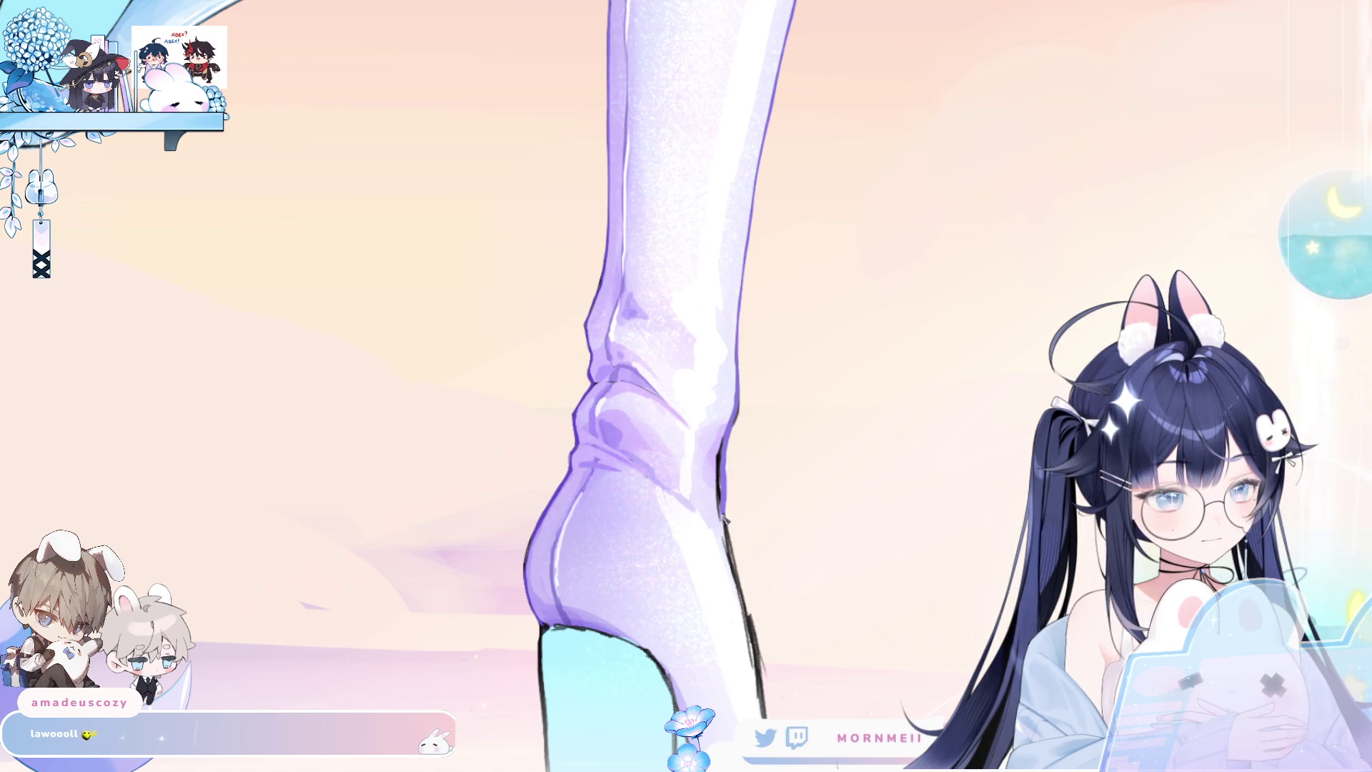
{"action": "key", "text": "ctrl+z"}
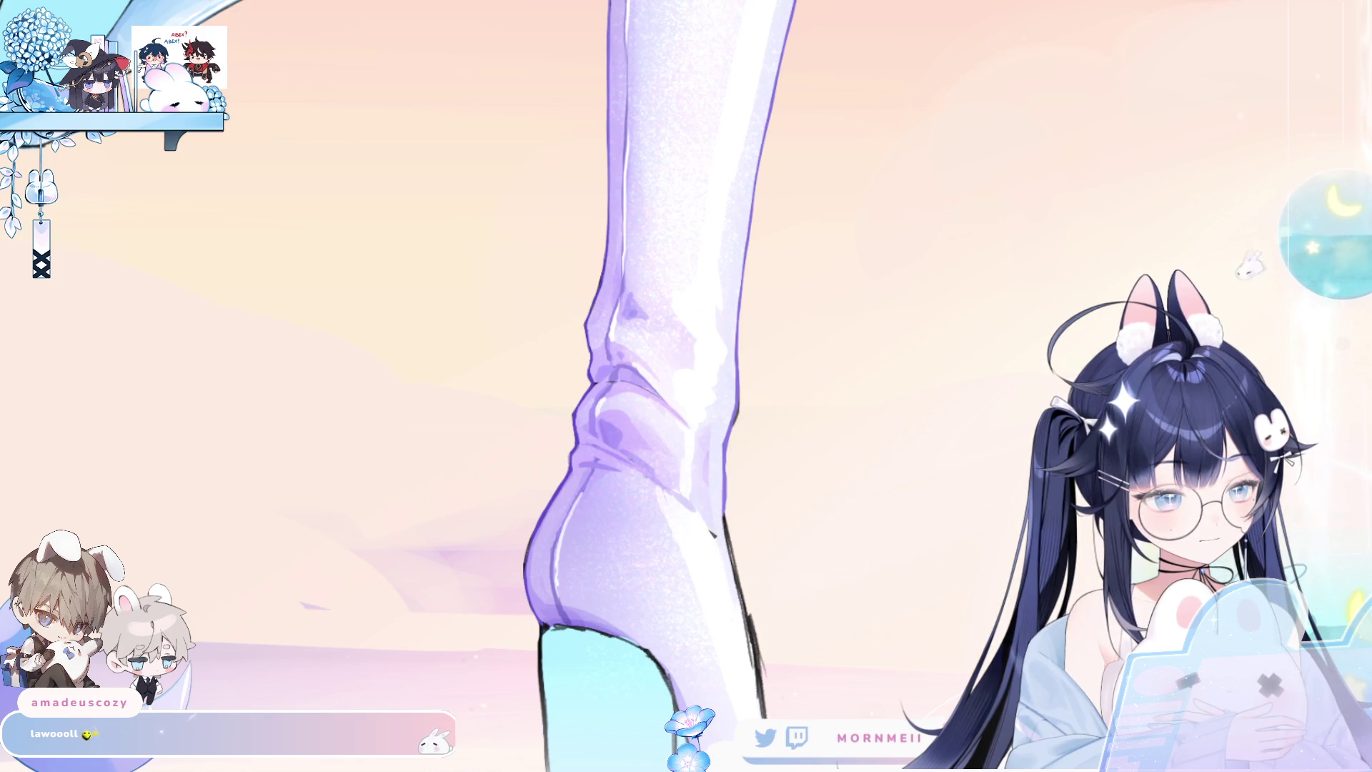
{"action": "key", "text": "ctrl+z"}
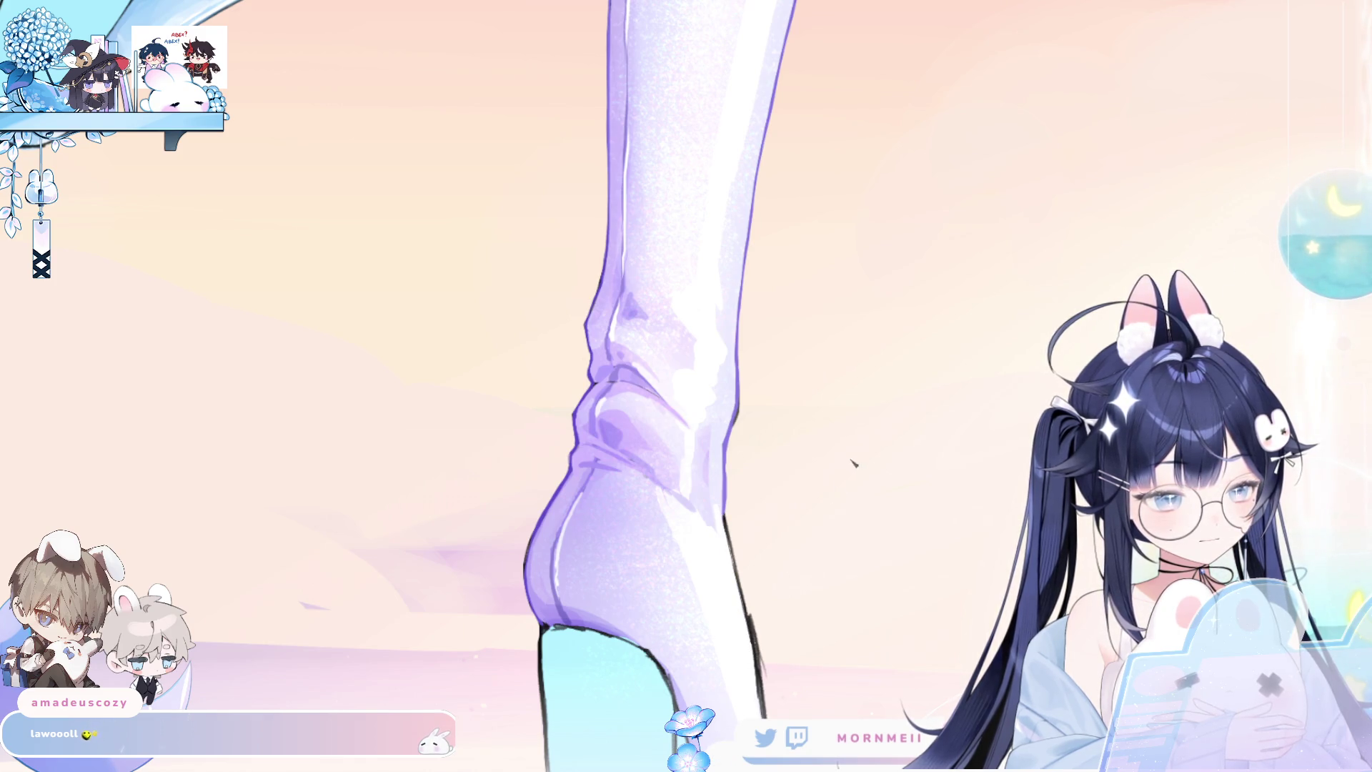
{"action": "key", "text": "ctrl+0"}
{"action": "key", "text": "h"}
{"action": "key", "text": "h"}
{"action": "left_click", "coordinate": [800, 430]}
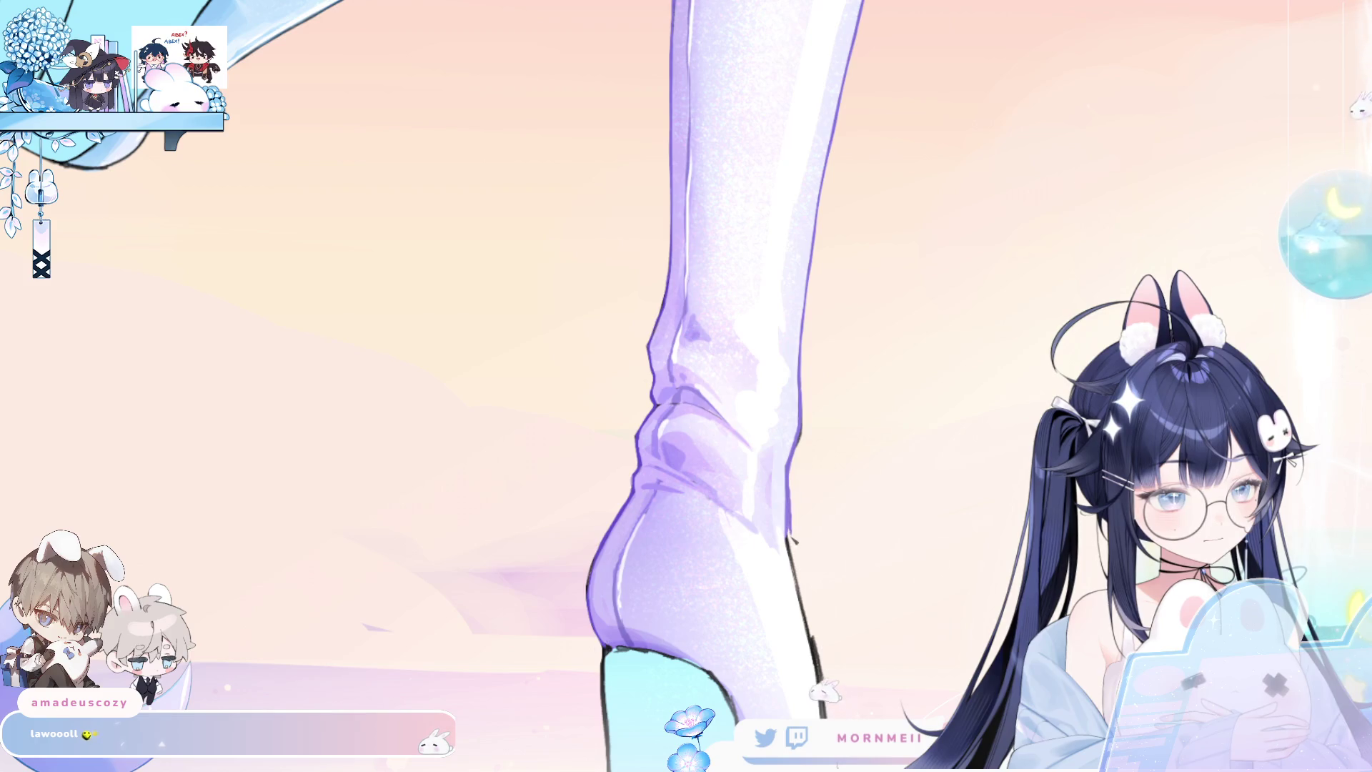
{"action": "mouse_move", "coordinate": [900, 708]}
{"action": "left_mouse_down"}
{"action": "mouse_move", "coordinate": [854, 709]}
{"action": "mouse_move", "coordinate": [876, 576]}
{"action": "mouse_move", "coordinate": [861, 497]}
{"action": "mouse_move", "coordinate": [815, 656]}
{"action": "mouse_move", "coordinate": [861, 704]}
{"action": "mouse_move", "coordinate": [833, 659]}
{"action": "mouse_move", "coordinate": [856, 708]}
{"action": "left_mouse_up"}
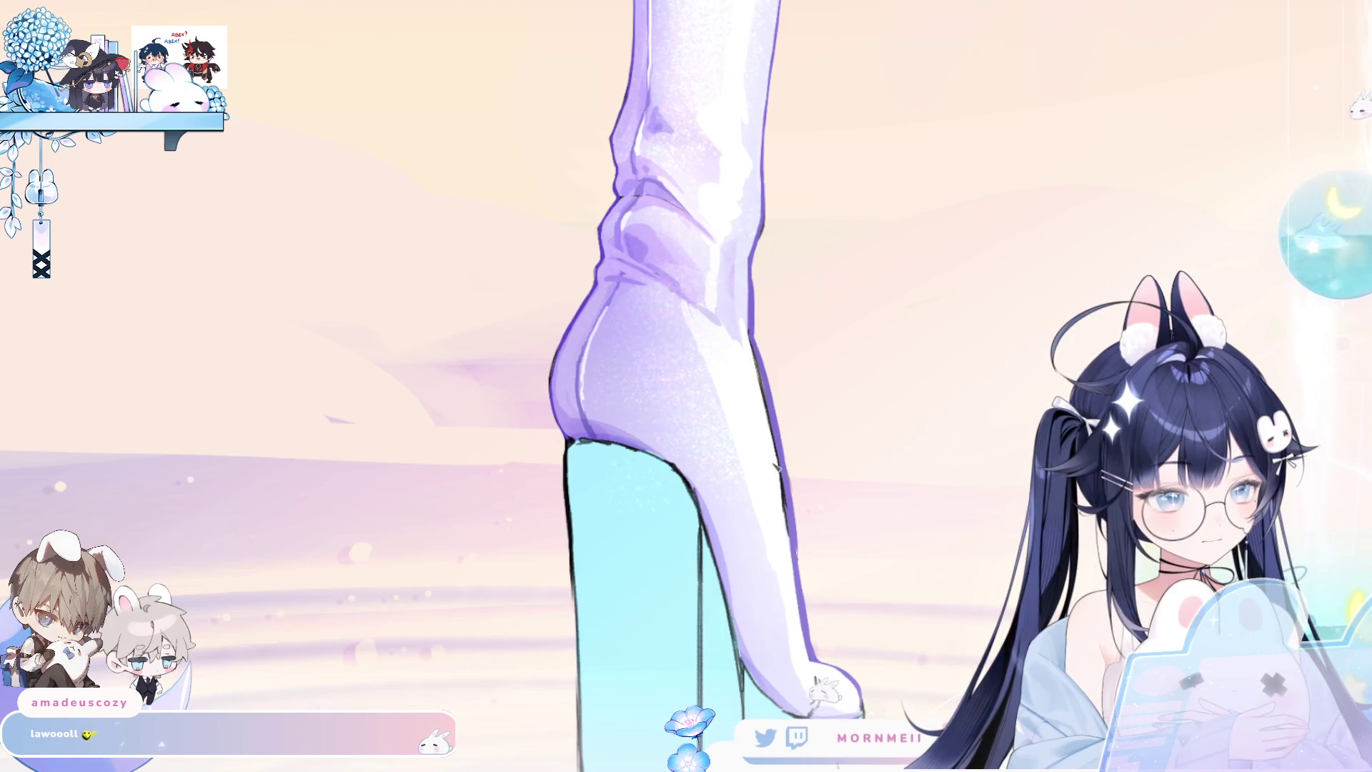
Repaint the boot's back outline in a lighter tone and check it mirrored.
{"action": "left_click_drag", "start_coordinate": [750, 346], "coordinate": [783, 513]}
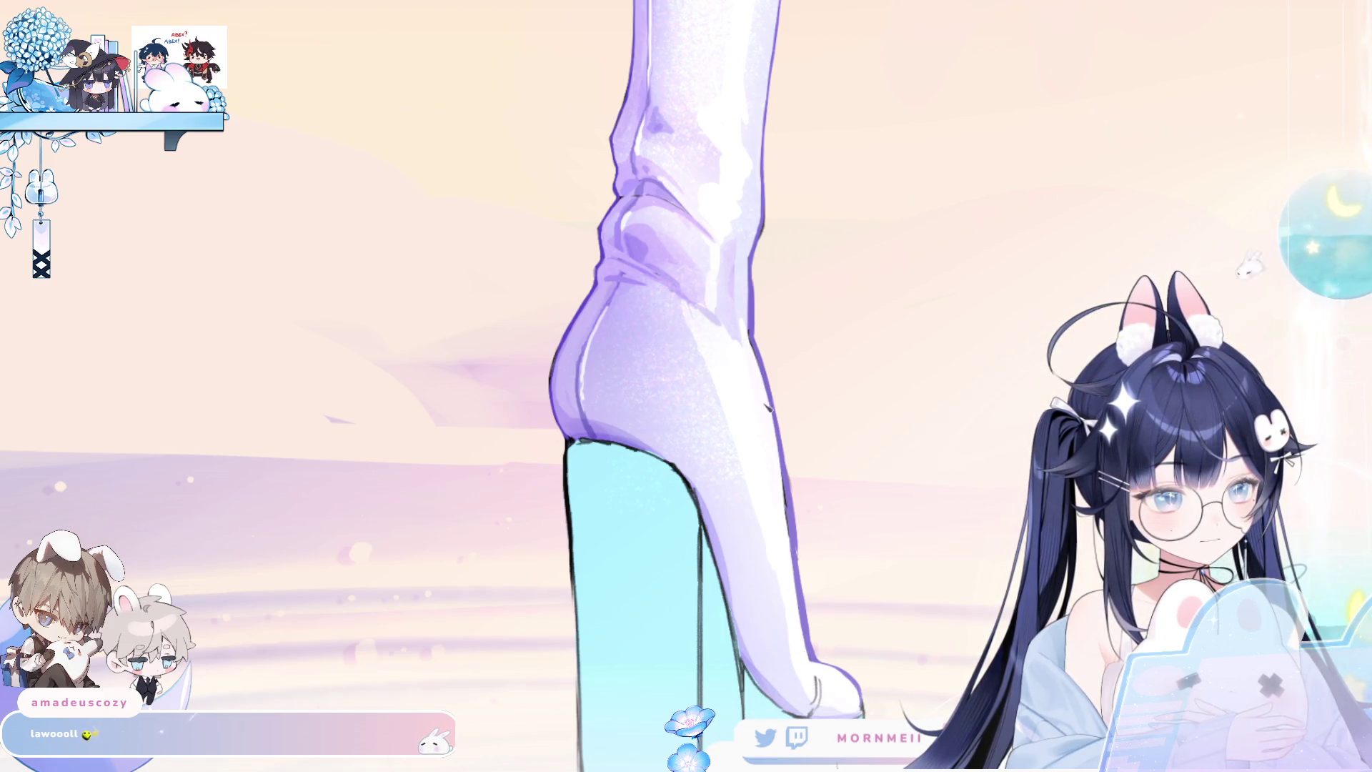
{"action": "left_click_drag", "start_coordinate": [777, 459], "coordinate": [796, 577]}
{"action": "left_click_drag", "start_coordinate": [777, 438], "coordinate": [795, 583]}
{"action": "mouse_move", "coordinate": [782, 504]}
{"action": "left_mouse_down"}
{"action": "mouse_move", "coordinate": [797, 581]}
{"action": "mouse_move", "coordinate": [781, 463]}
{"action": "left_mouse_up"}
{"action": "key", "text": "h"}
{"action": "key", "text": "h"}
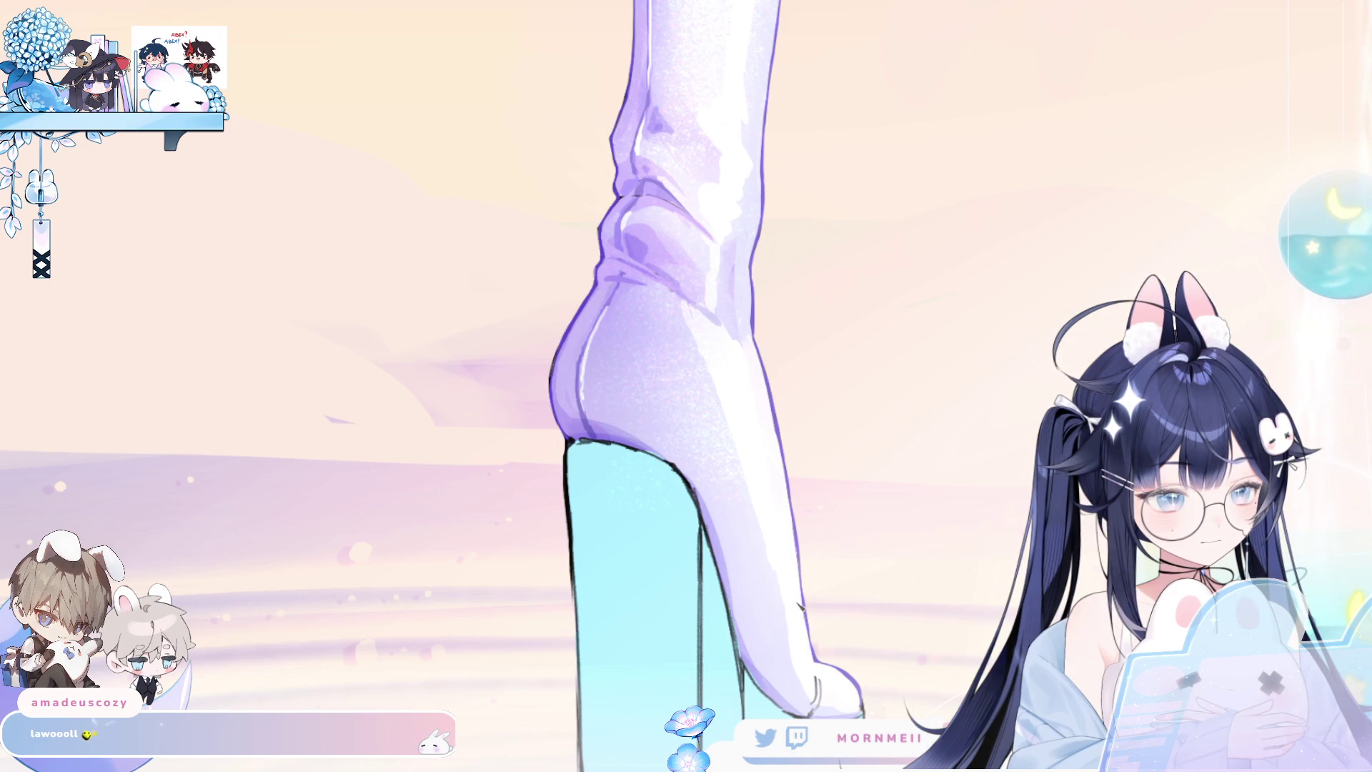
{"action": "key", "text": "h"}
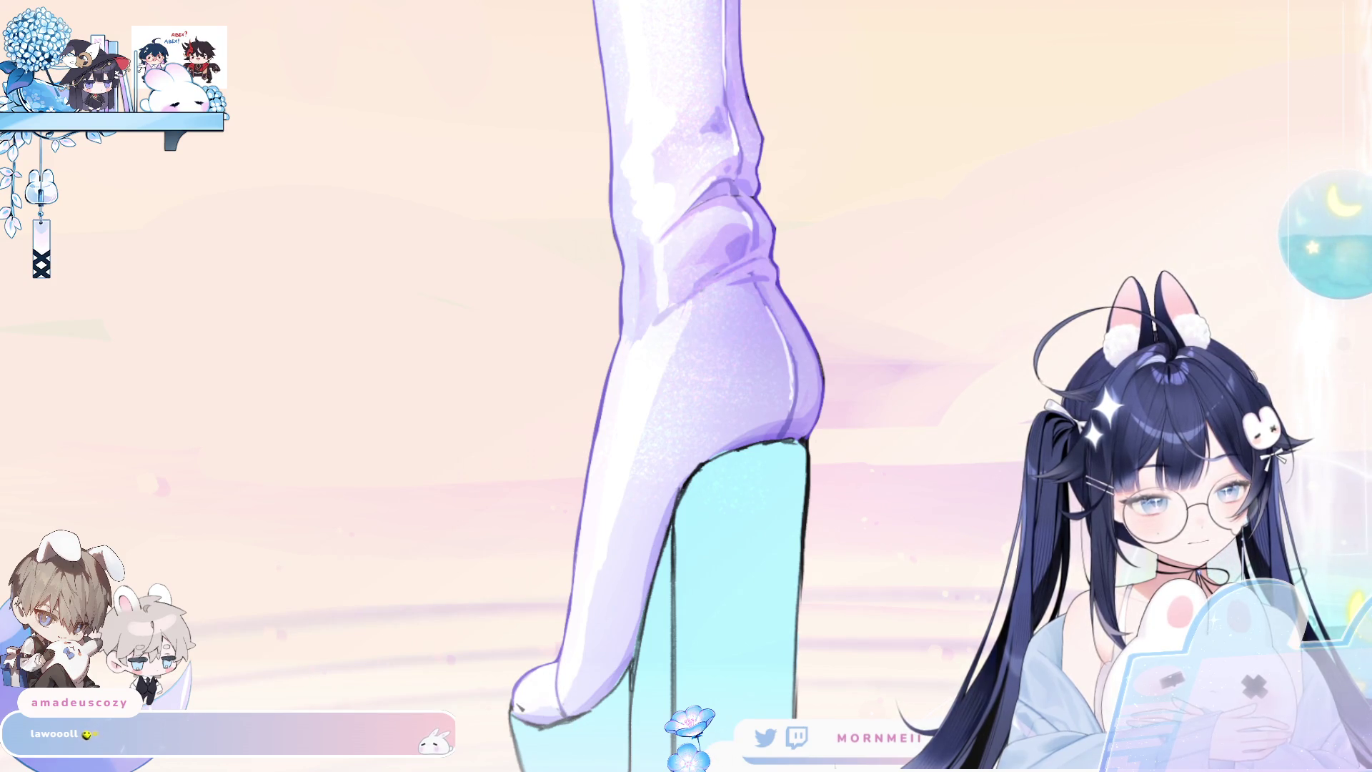
{"action": "scroll", "coordinate": [697, 572], "scroll_direction": "down", "scroll_amount": 5}
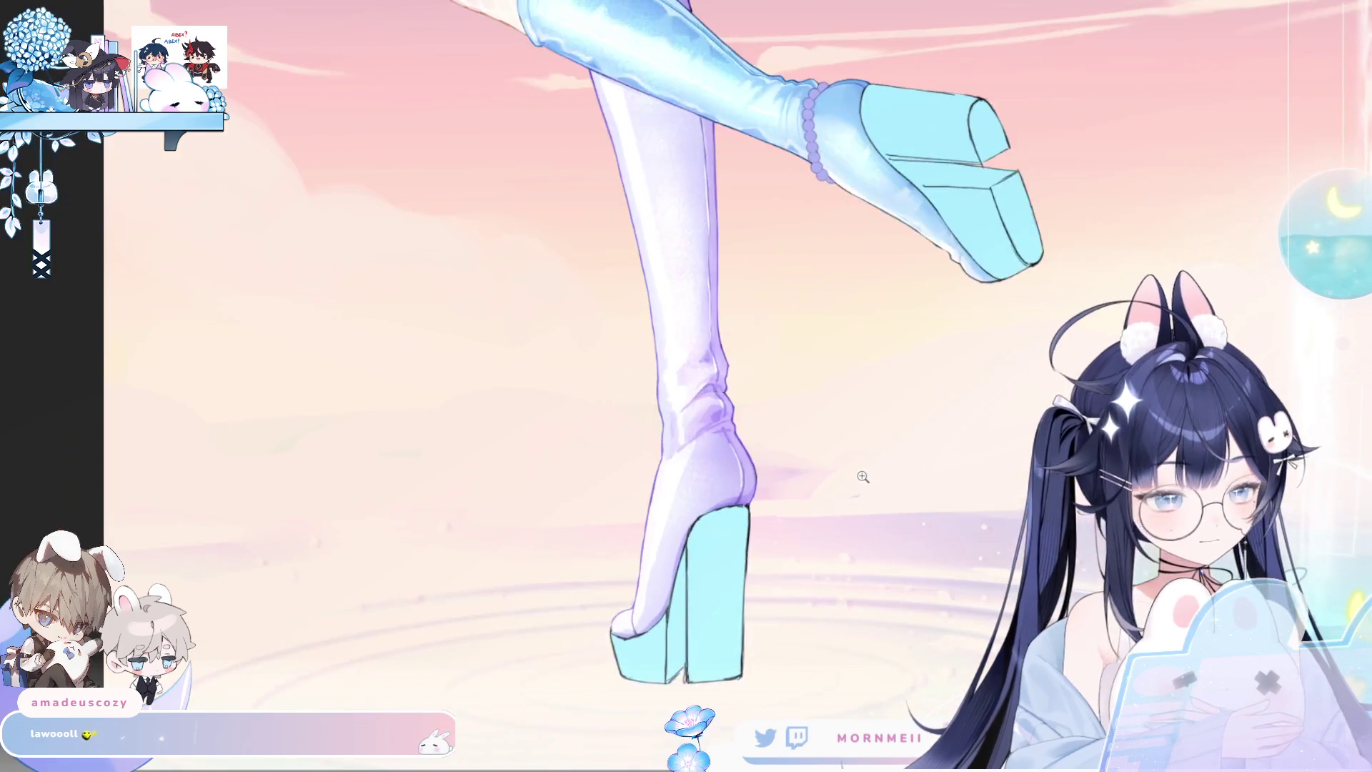
Paint a light lavender line along the heel's bottom edge, then zoom back out.
{"action": "key", "text": "h"}
{"action": "key", "text": "h"}
{"action": "scroll", "coordinate": [682, 598], "scroll_direction": "up", "scroll_amount": 5}
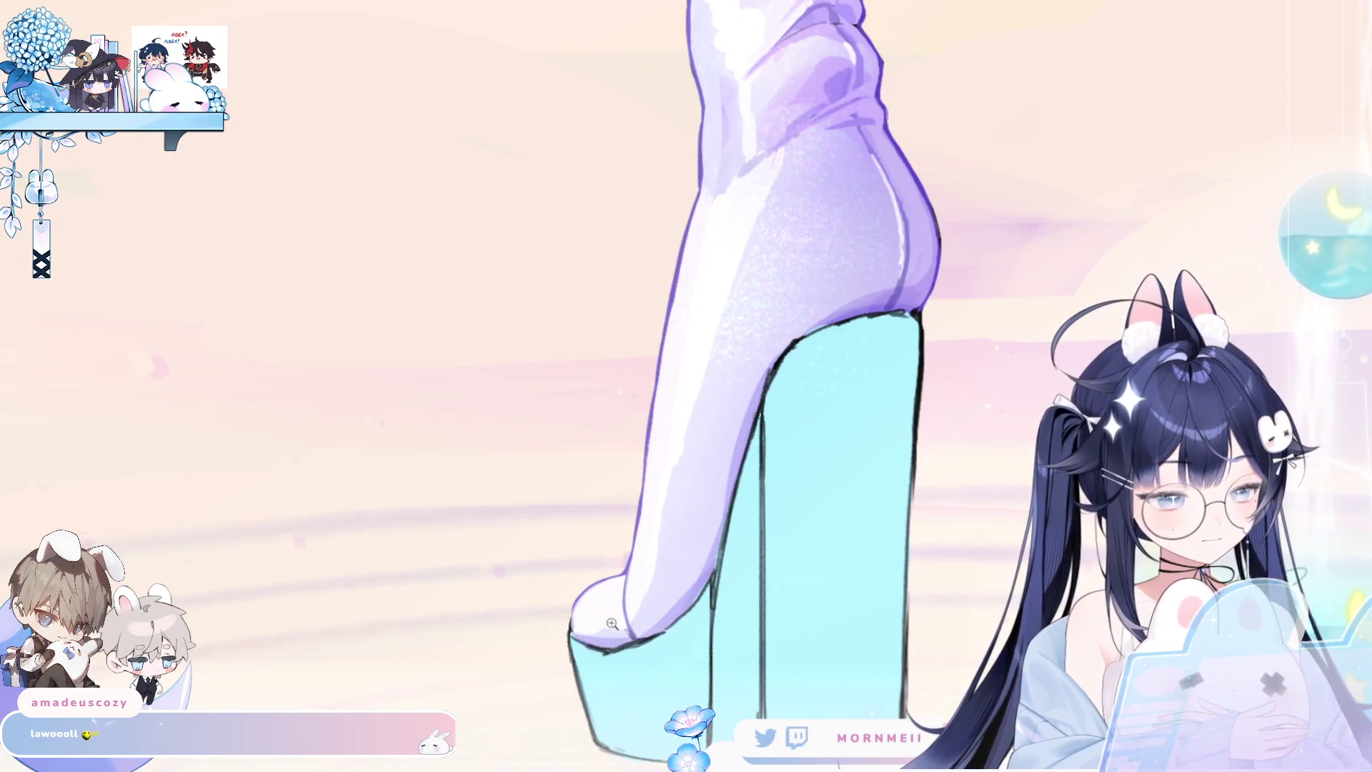
{"action": "left_click_drag", "start_coordinate": [665, 646], "coordinate": [595, 649]}
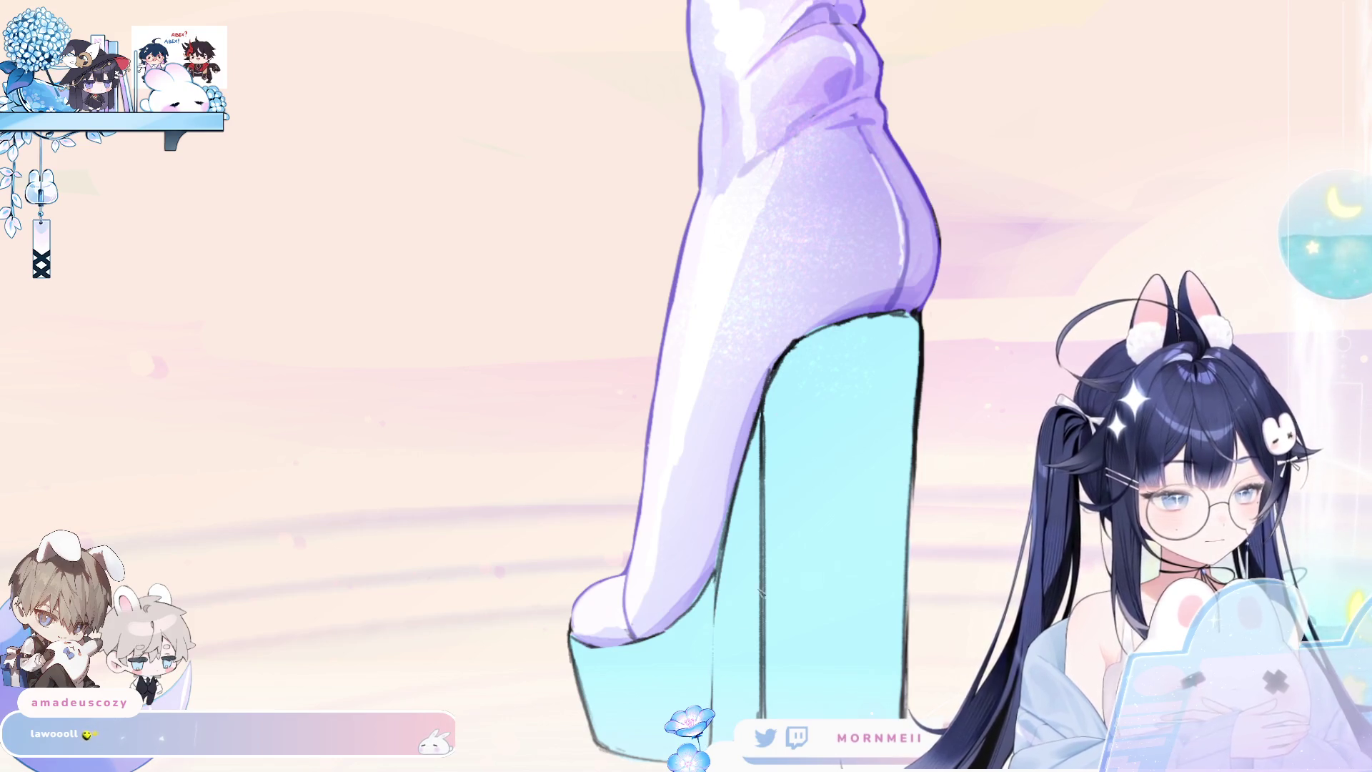
{"action": "scroll", "coordinate": [754, 604], "scroll_direction": "down", "scroll_amount": 5}
{"action": "scroll", "coordinate": [753, 605], "scroll_direction": "down", "scroll_amount": 4}
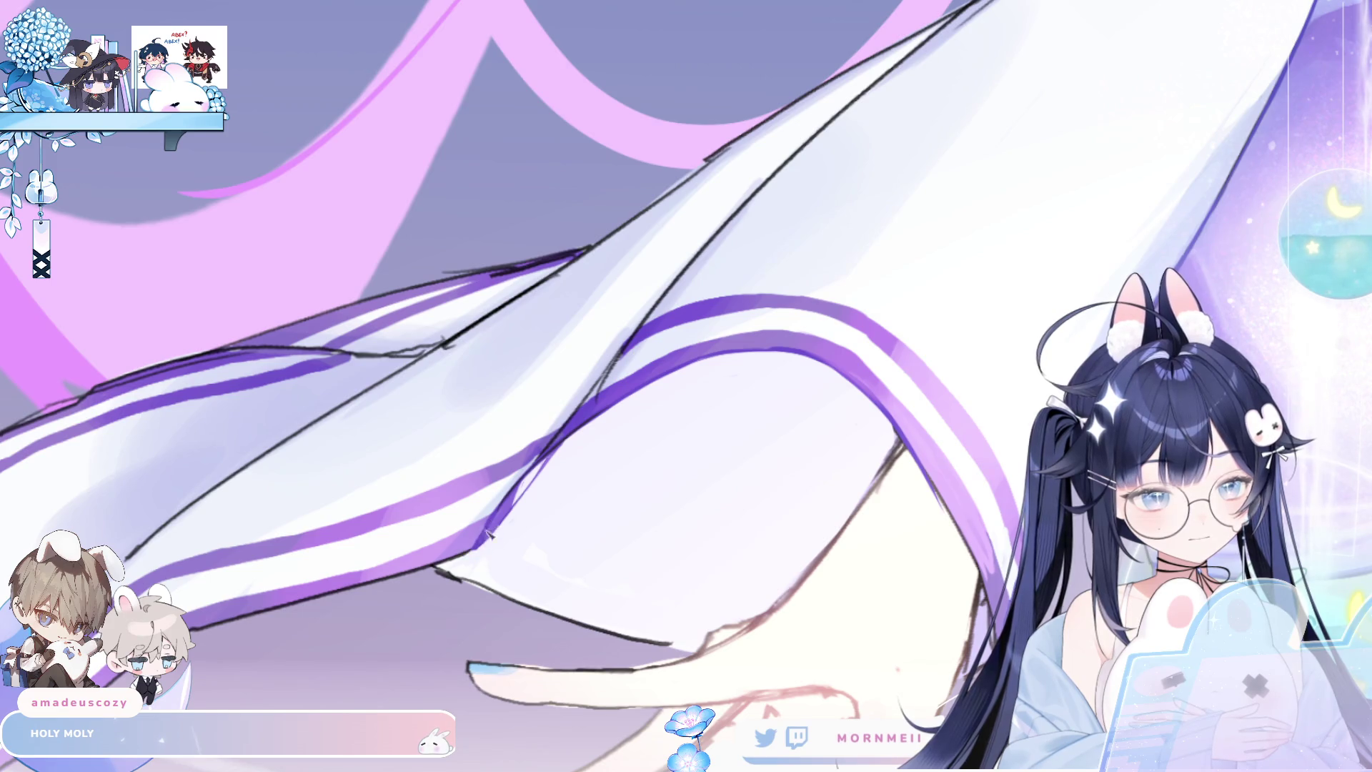
{"action": "key", "text": "ctrl+minus"}
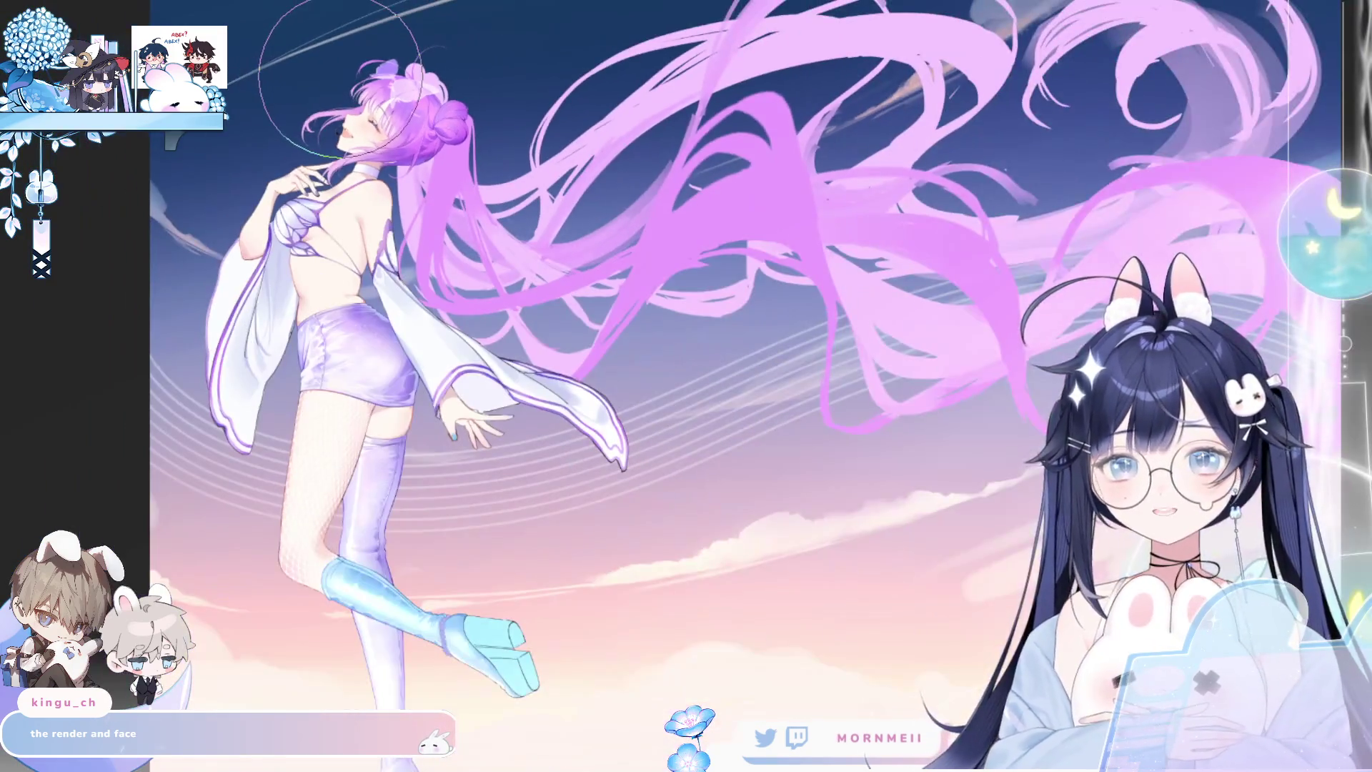
{"action": "scroll", "coordinate": [321, 178], "scroll_direction": "down", "scroll_amount": 1}
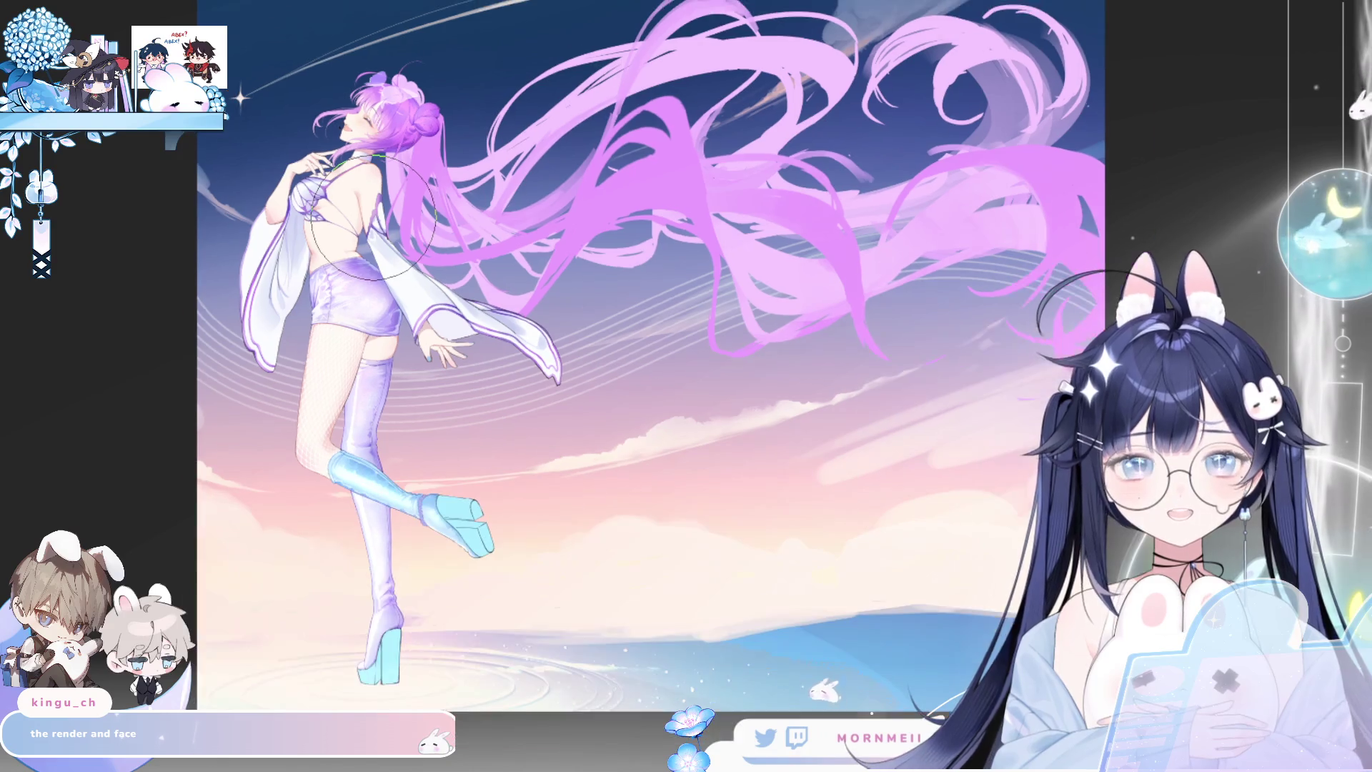
{"action": "left_click_drag", "start_coordinate": [300, 283], "coordinate": [316, 255]}
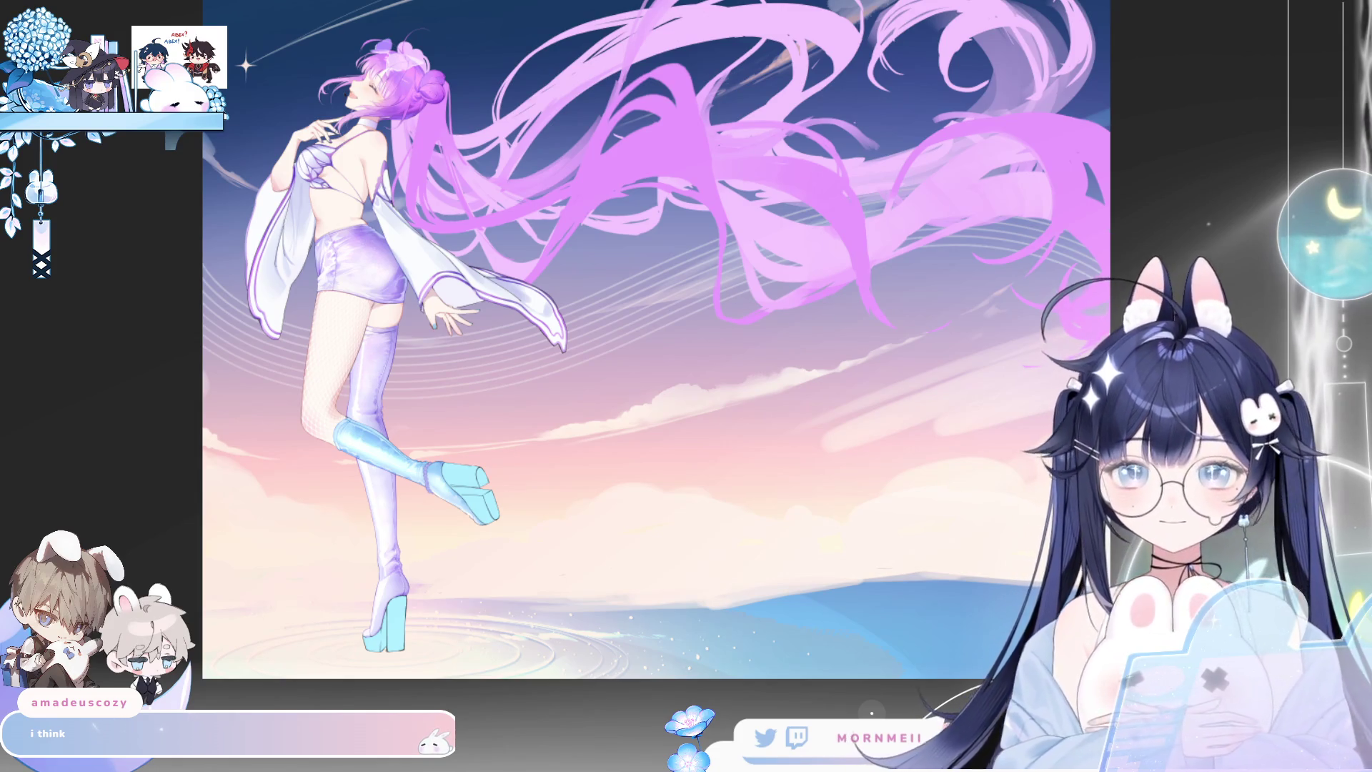
{"action": "scroll", "coordinate": [426, 443], "scroll_direction": "up", "scroll_amount": 2}
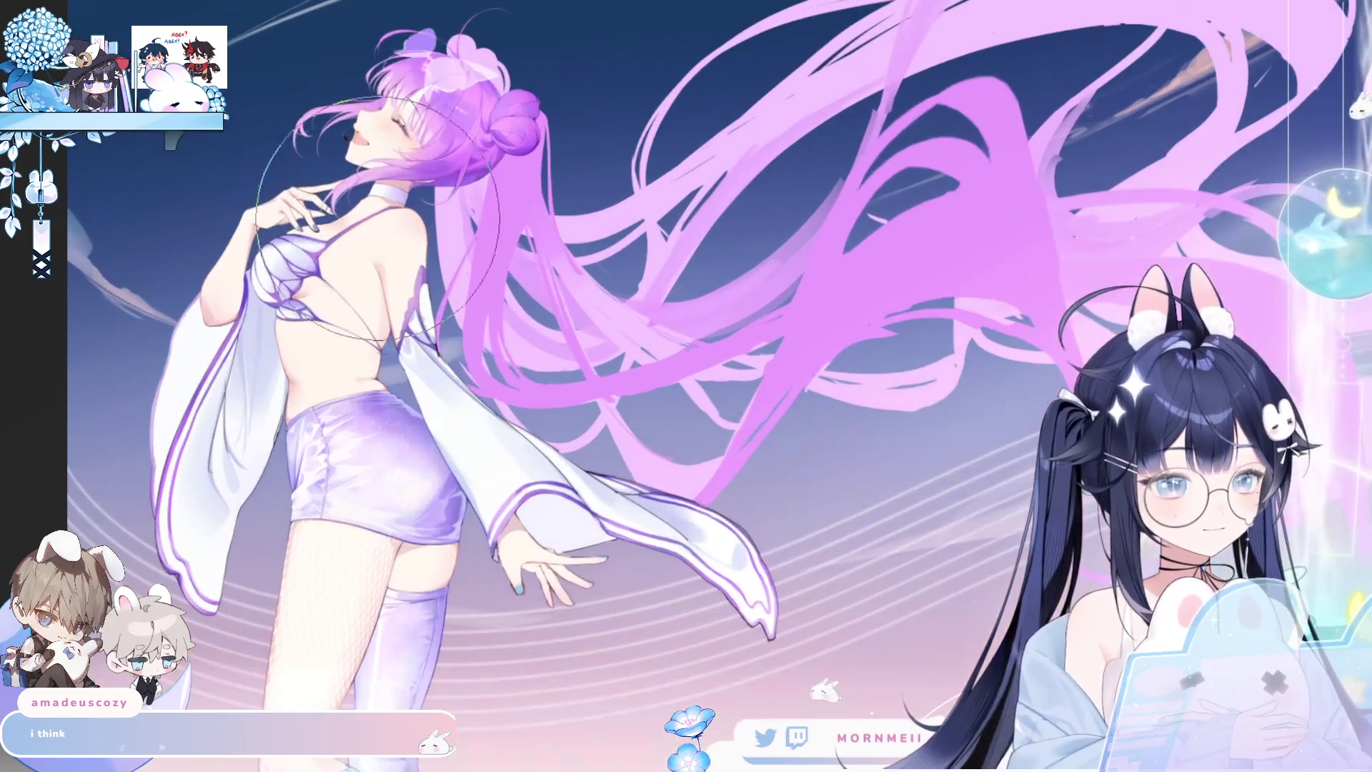
{"action": "key", "text": "h"}
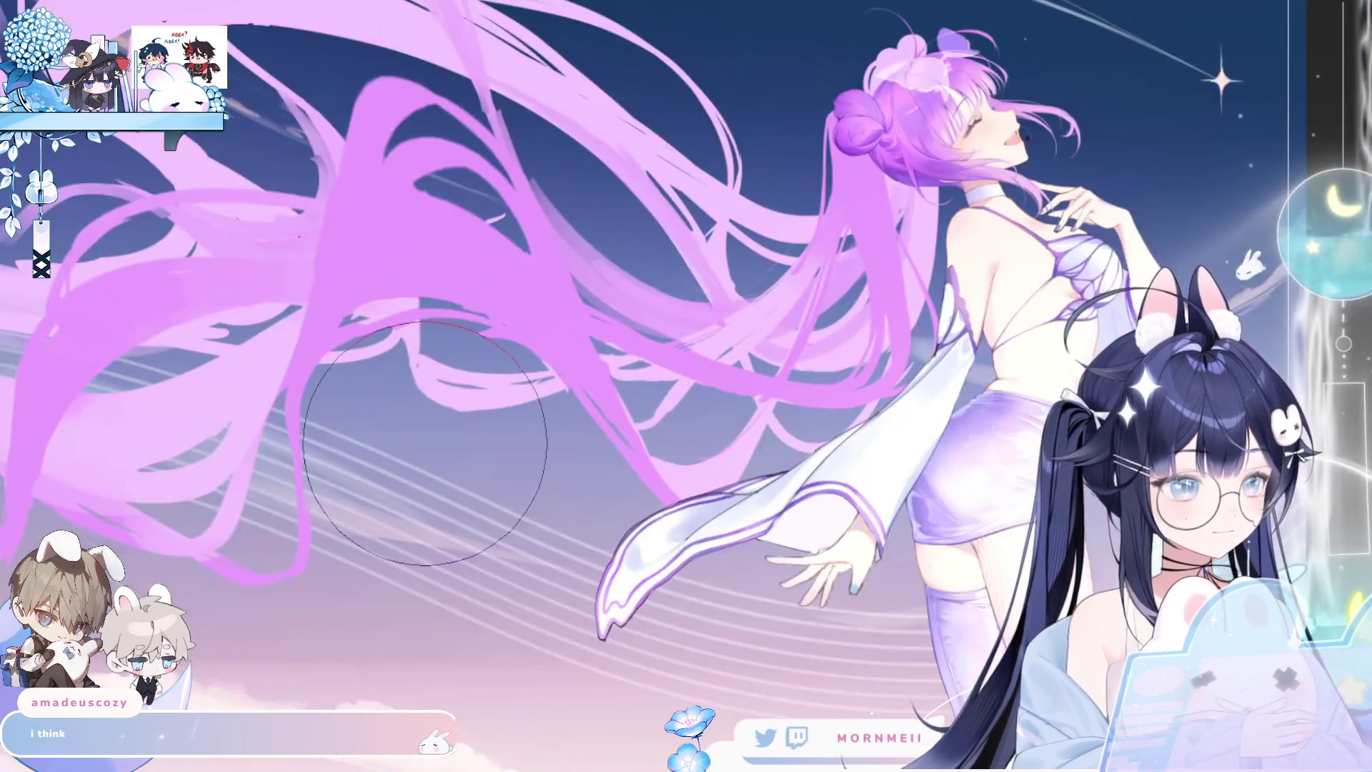
{"action": "key", "text": "h"}
{"action": "key", "text": "h"}
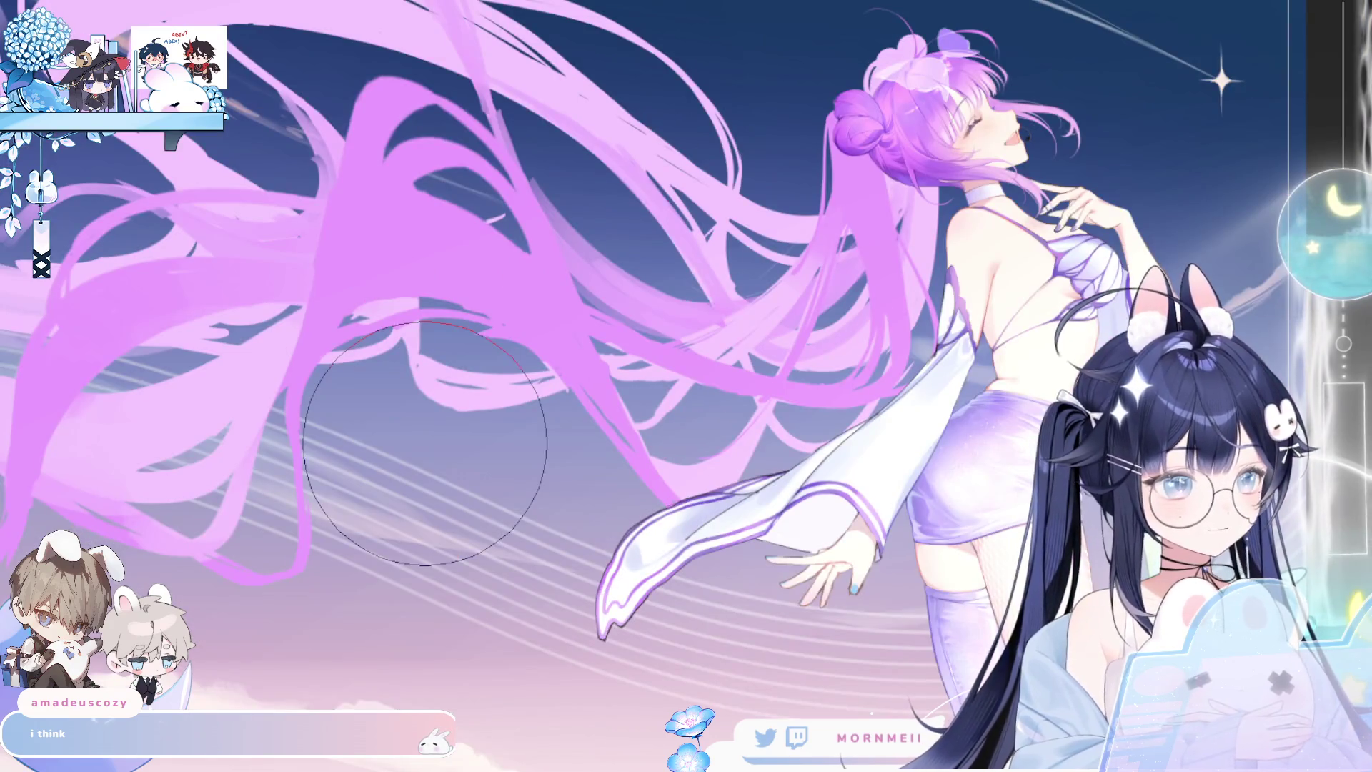
{"action": "key", "text": "h"}
{"action": "scroll", "coordinate": [425, 443], "scroll_direction": "down", "scroll_amount": 1}
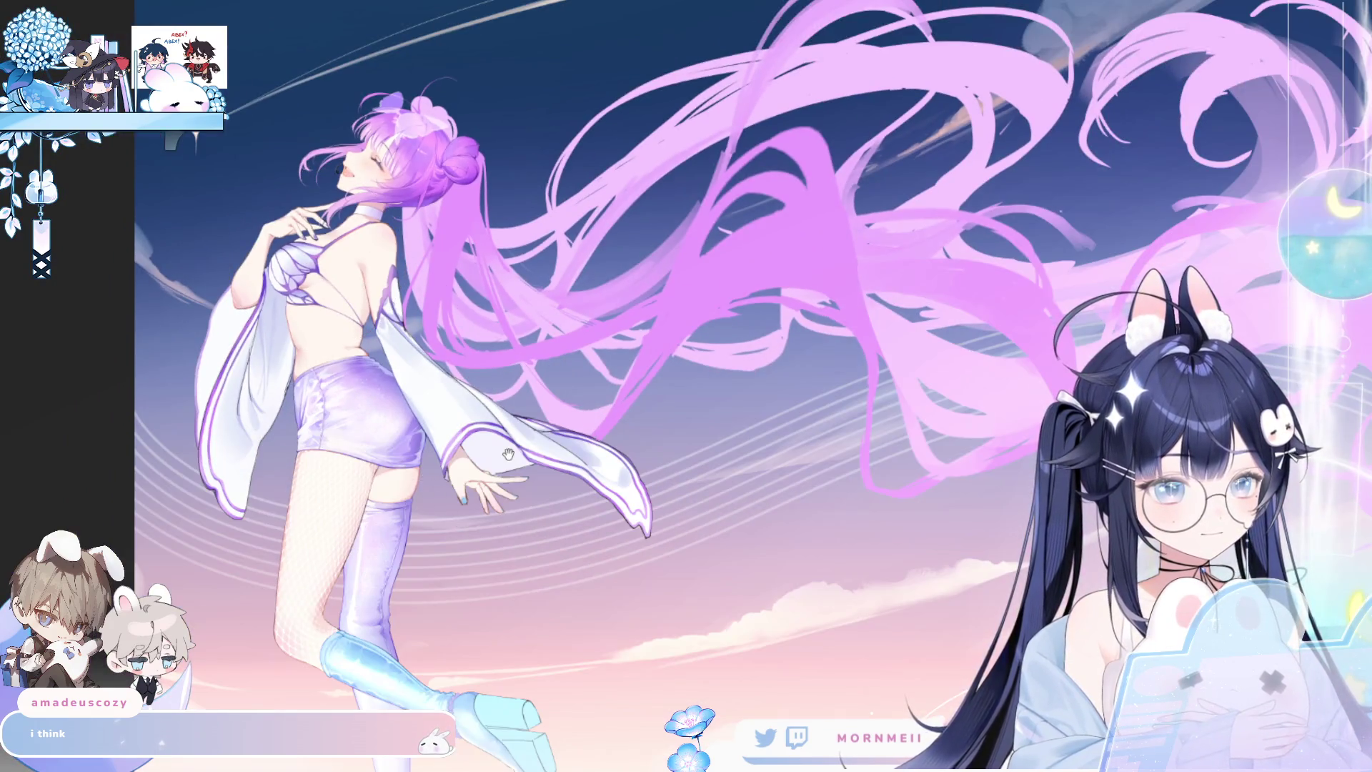
{"action": "left_click_drag", "start_coordinate": [484, 376], "coordinate": [483, 359]}
{"action": "scroll", "coordinate": [485, 361], "scroll_direction": "down", "scroll_amount": 1}
{"action": "scroll", "coordinate": [514, 386], "scroll_direction": "down", "scroll_amount": 2}
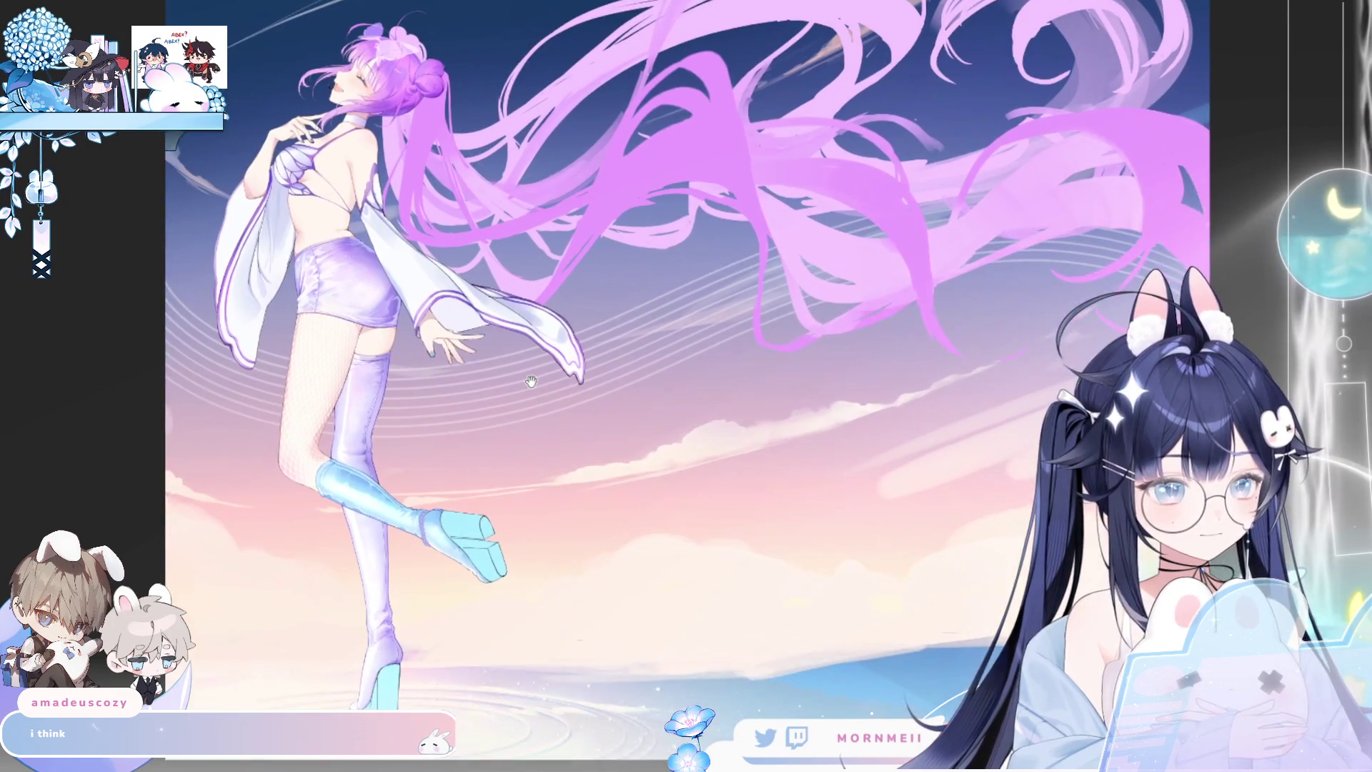
{"action": "key", "text": "h"}
{"action": "key", "text": "h"}
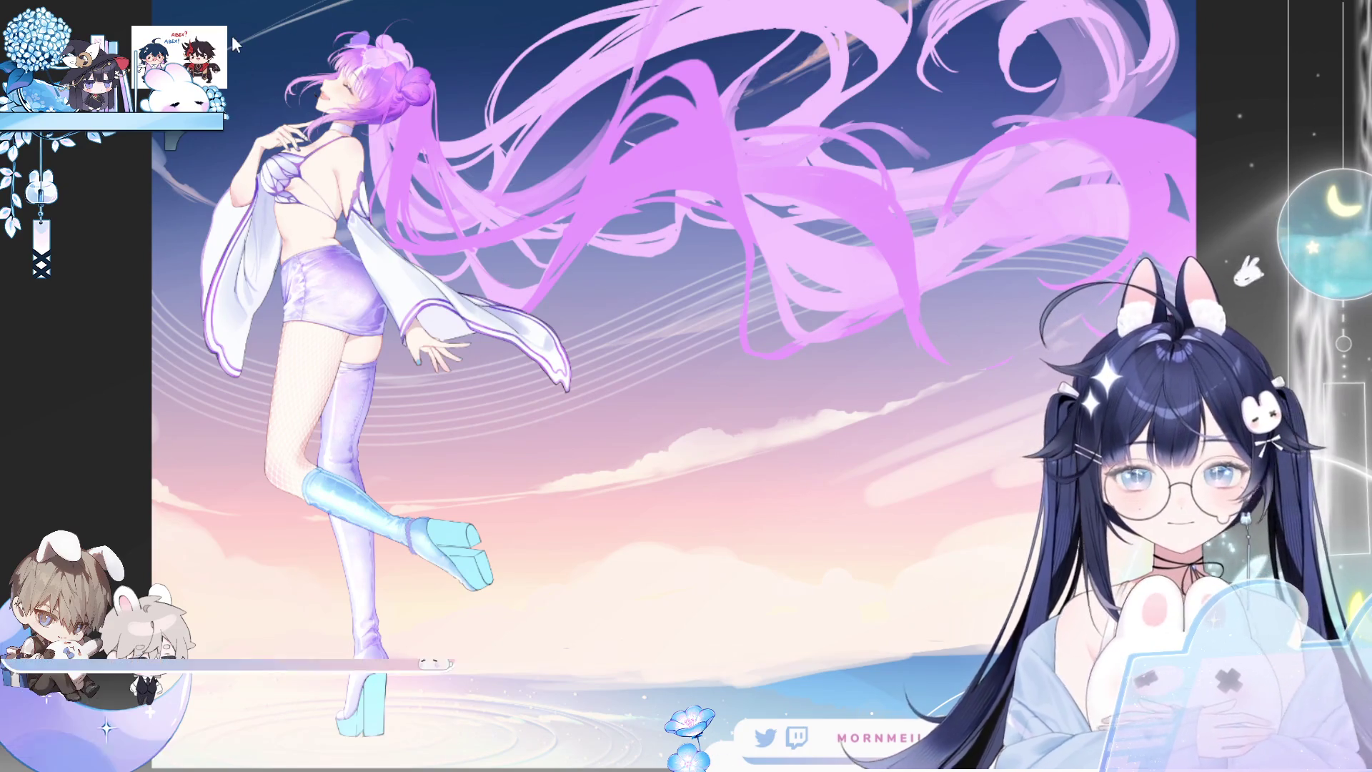
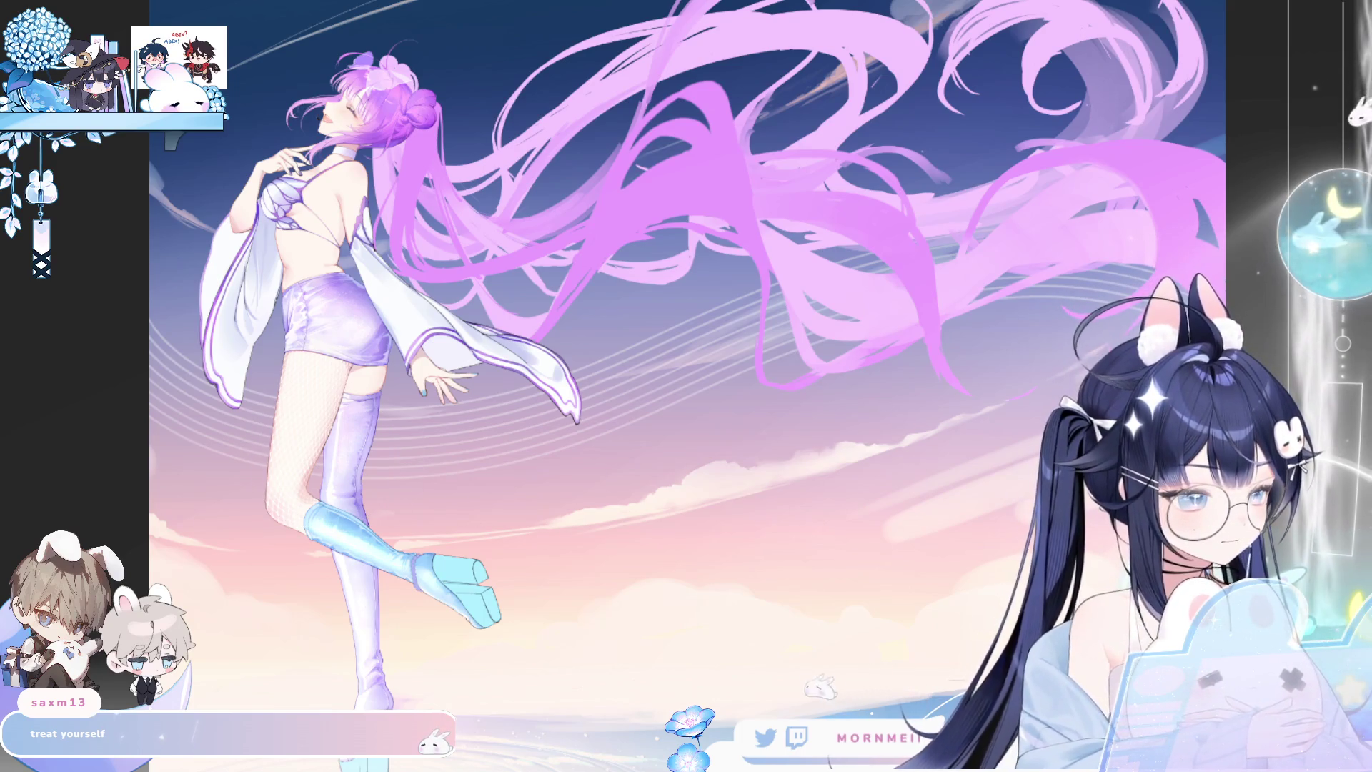
Shift the girl's hair to a deeper purple fading into pink, warming her outfit tints.
{"action": "key", "text": "ctrl+z"}
{"action": "key", "text": "h"}
{"action": "key", "text": "h"}
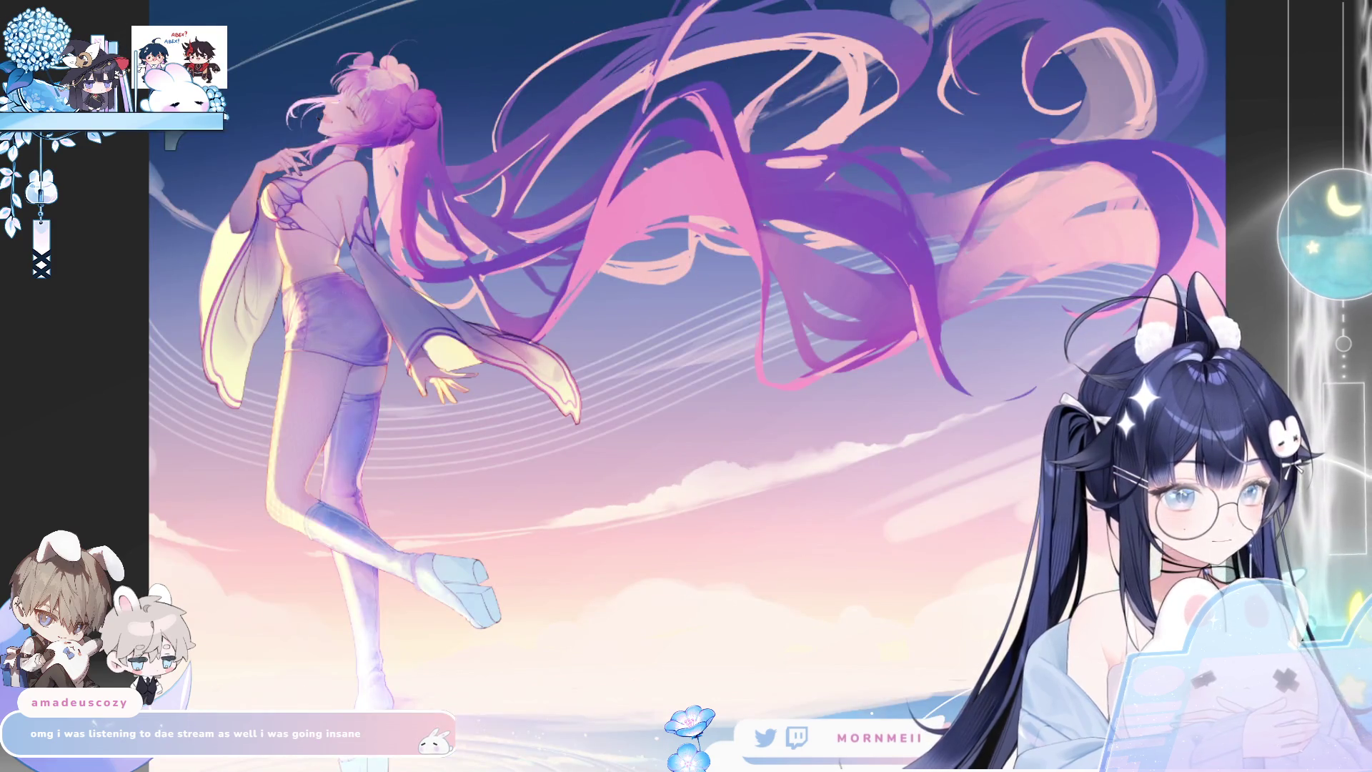